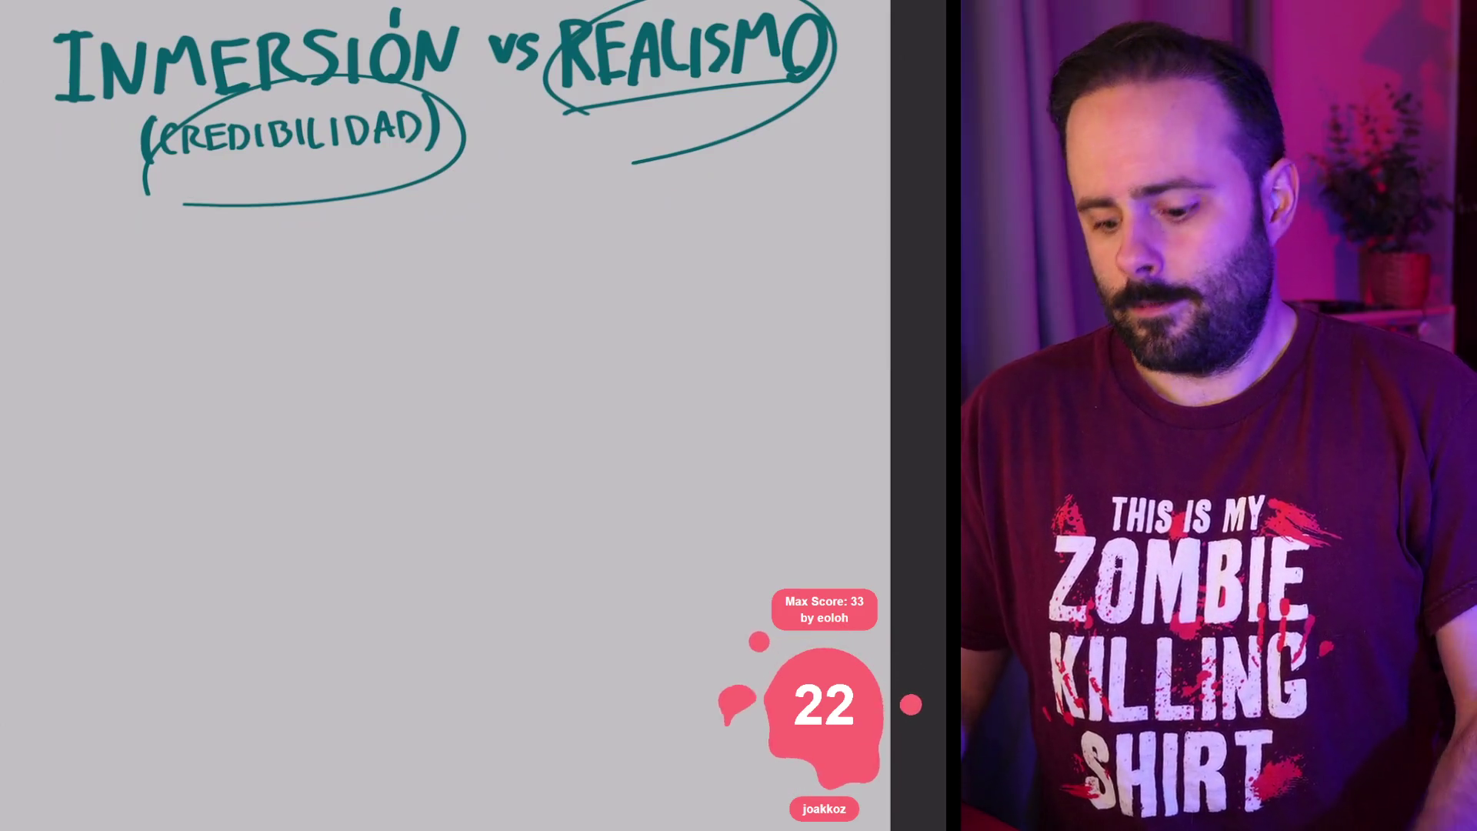
Step: Add a new empty Layer 3 above the heading's layer
key("ctrl+minus")
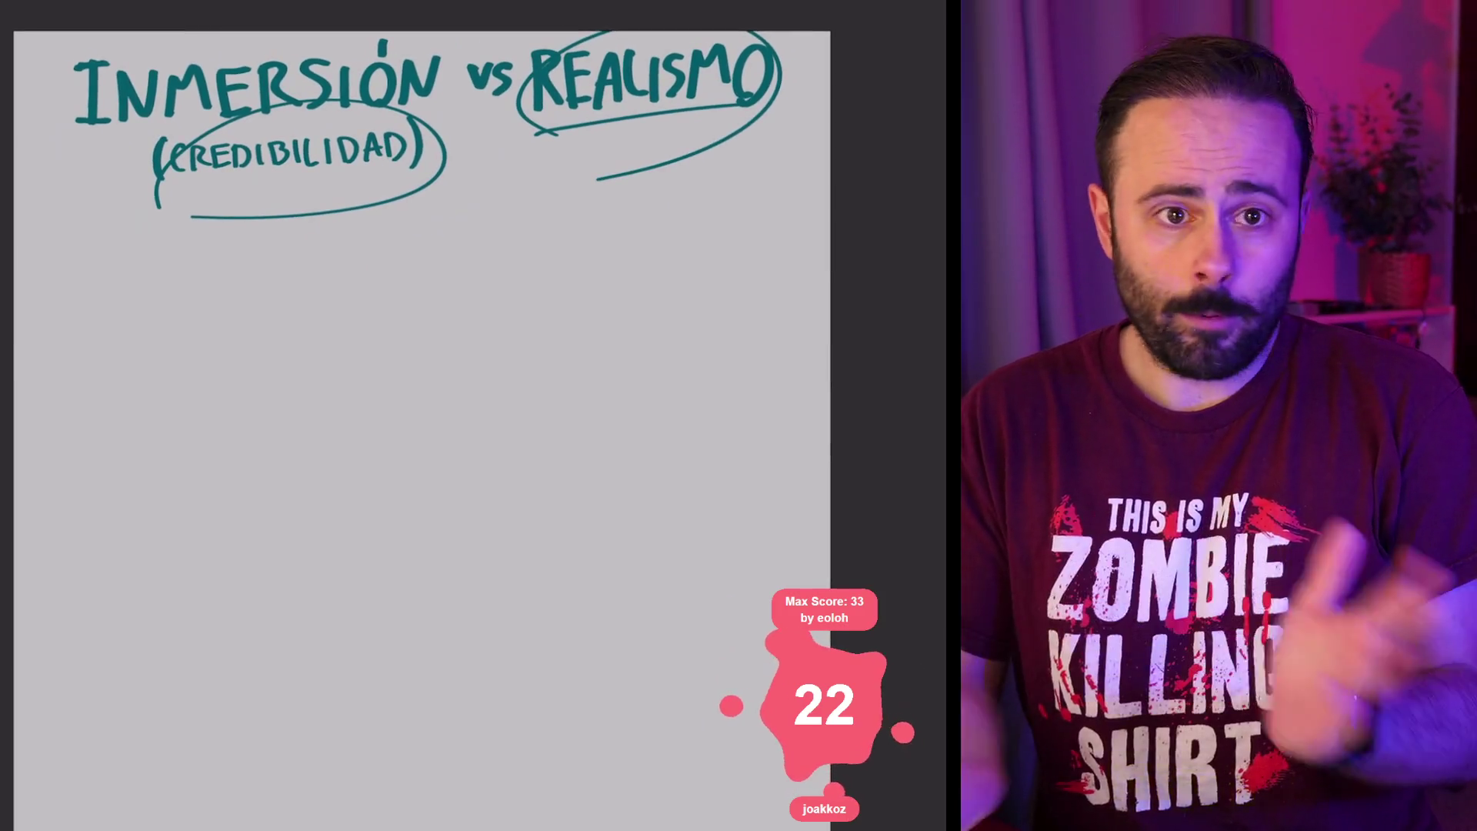
key("l")
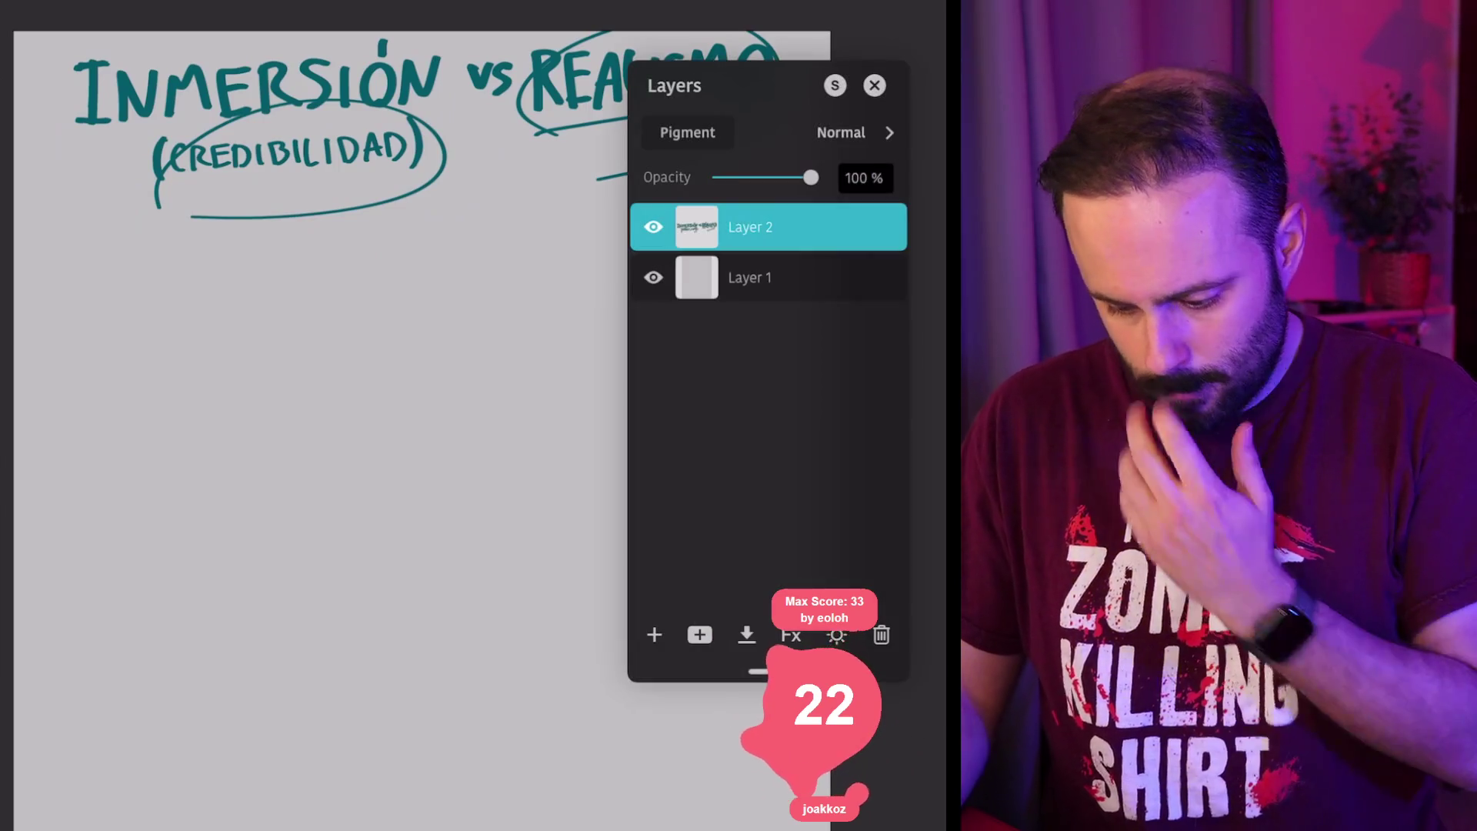
left_click(654, 635)
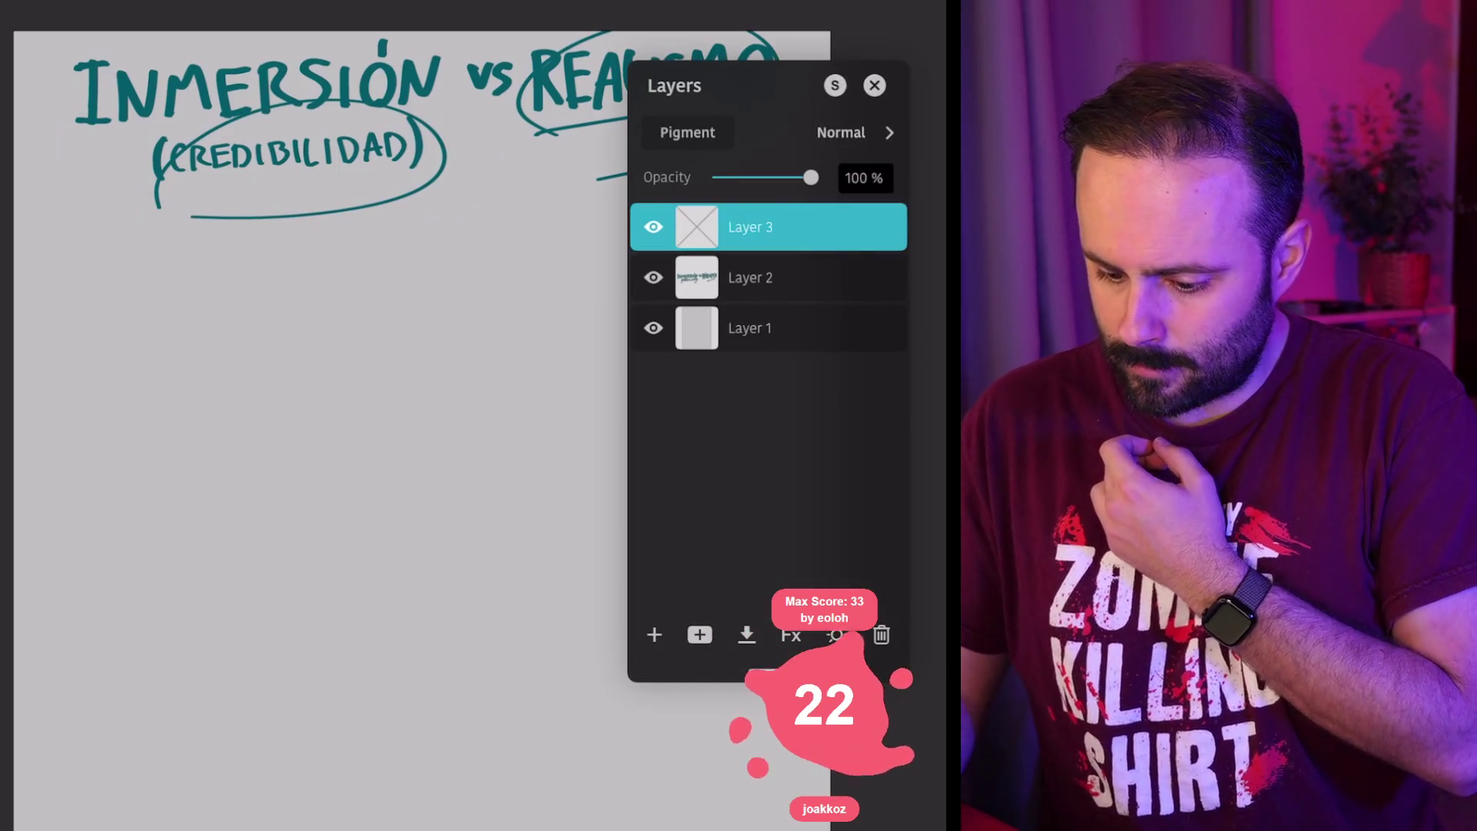
key("l")
key("c")
key("l")
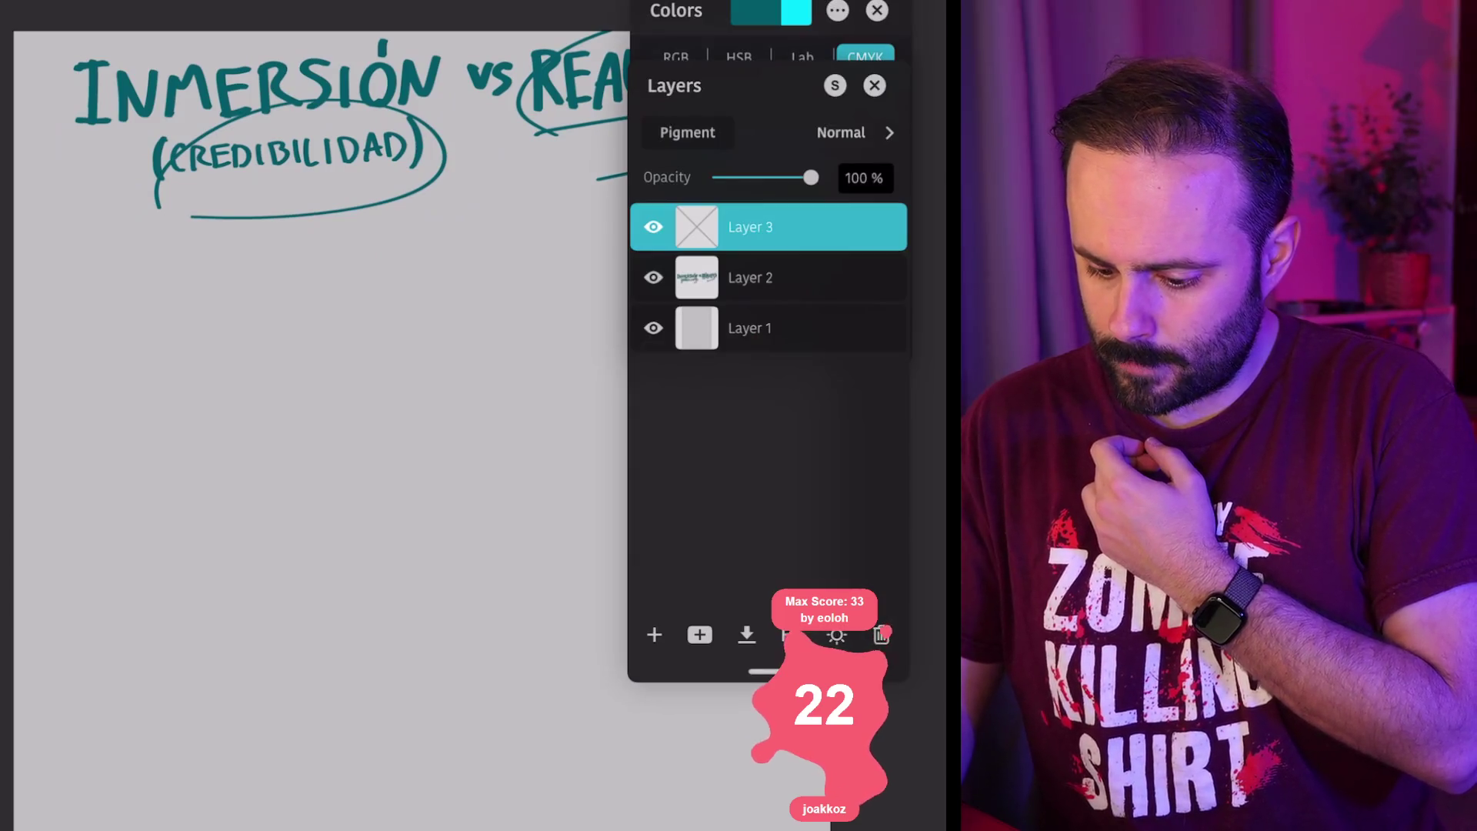
key("c")
key("l")
key("l")
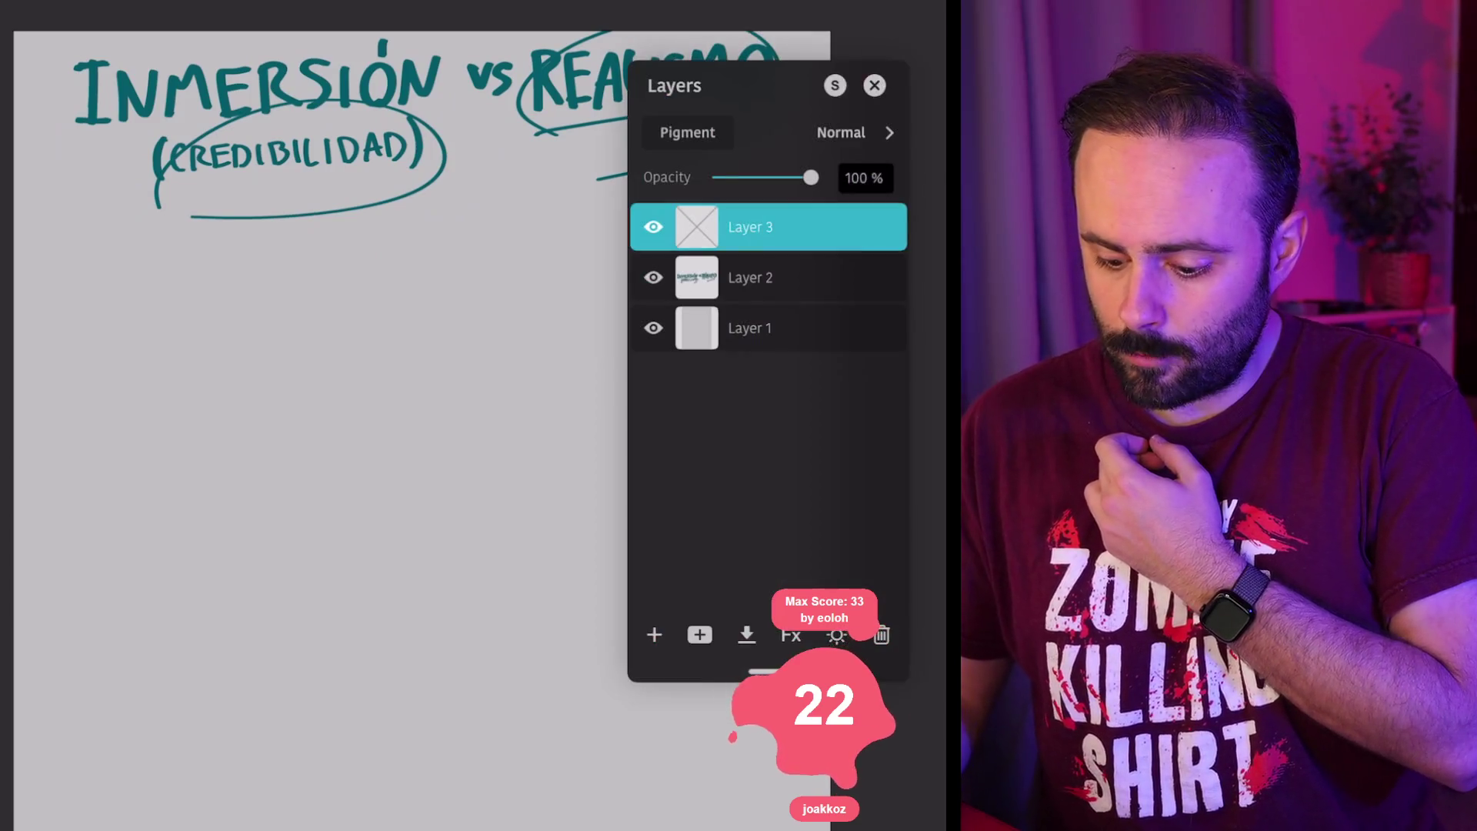
left_click(874, 85)
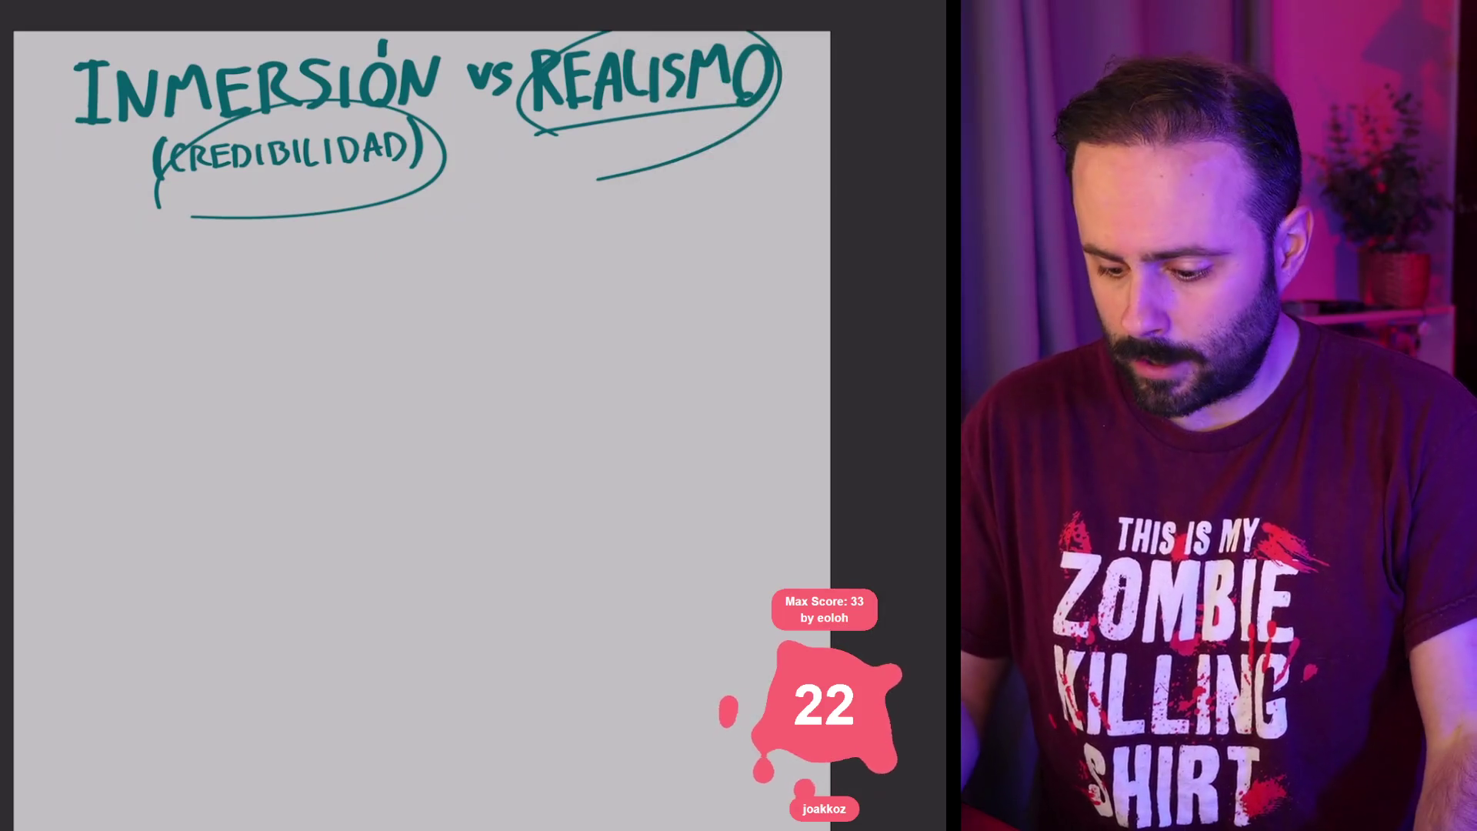
Step: Choose black from the Basic swatches palette as the drawing colour
key("l")
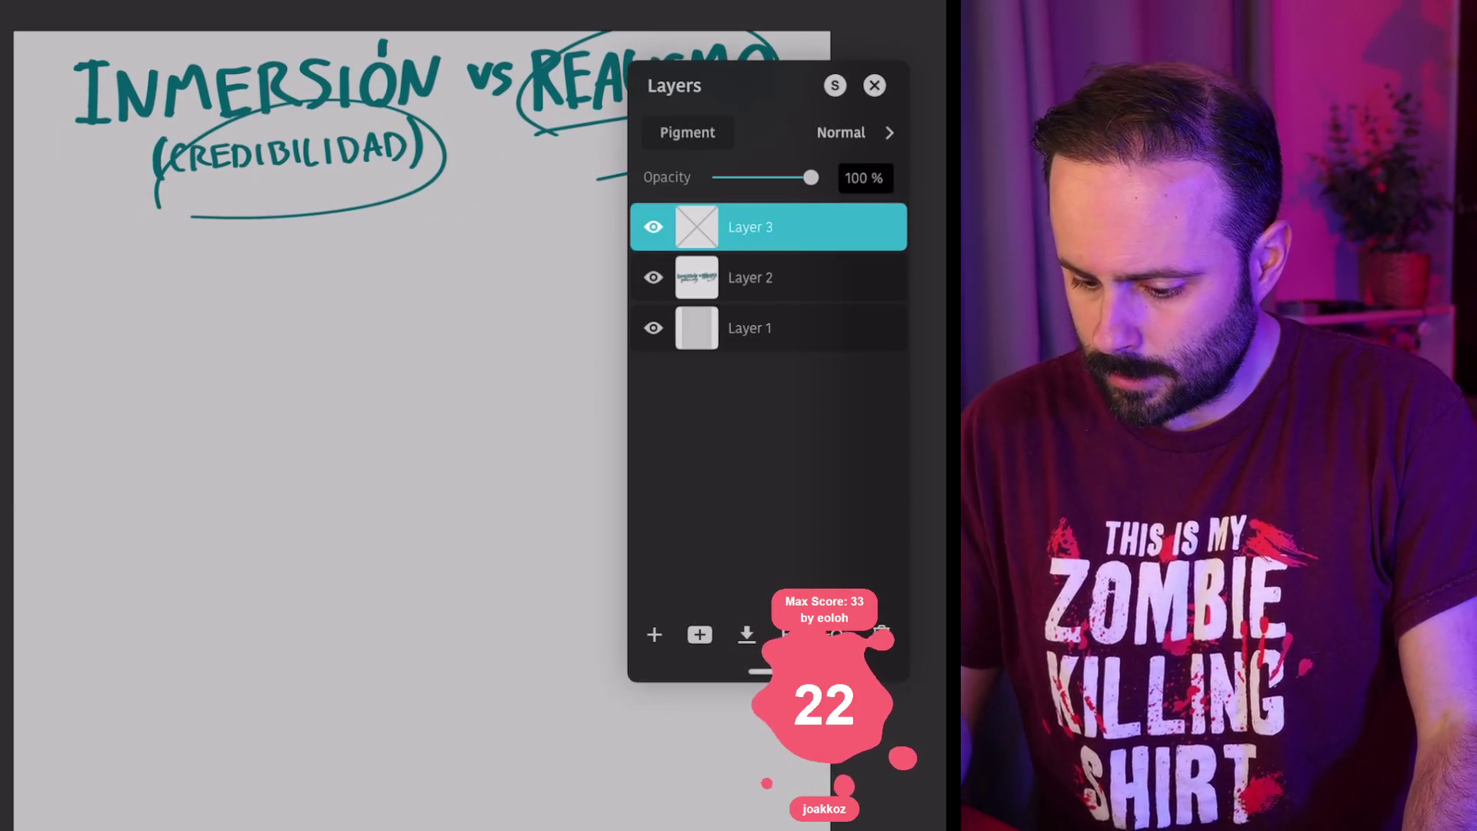
key("c")
key("l")
key("l")
key("c")
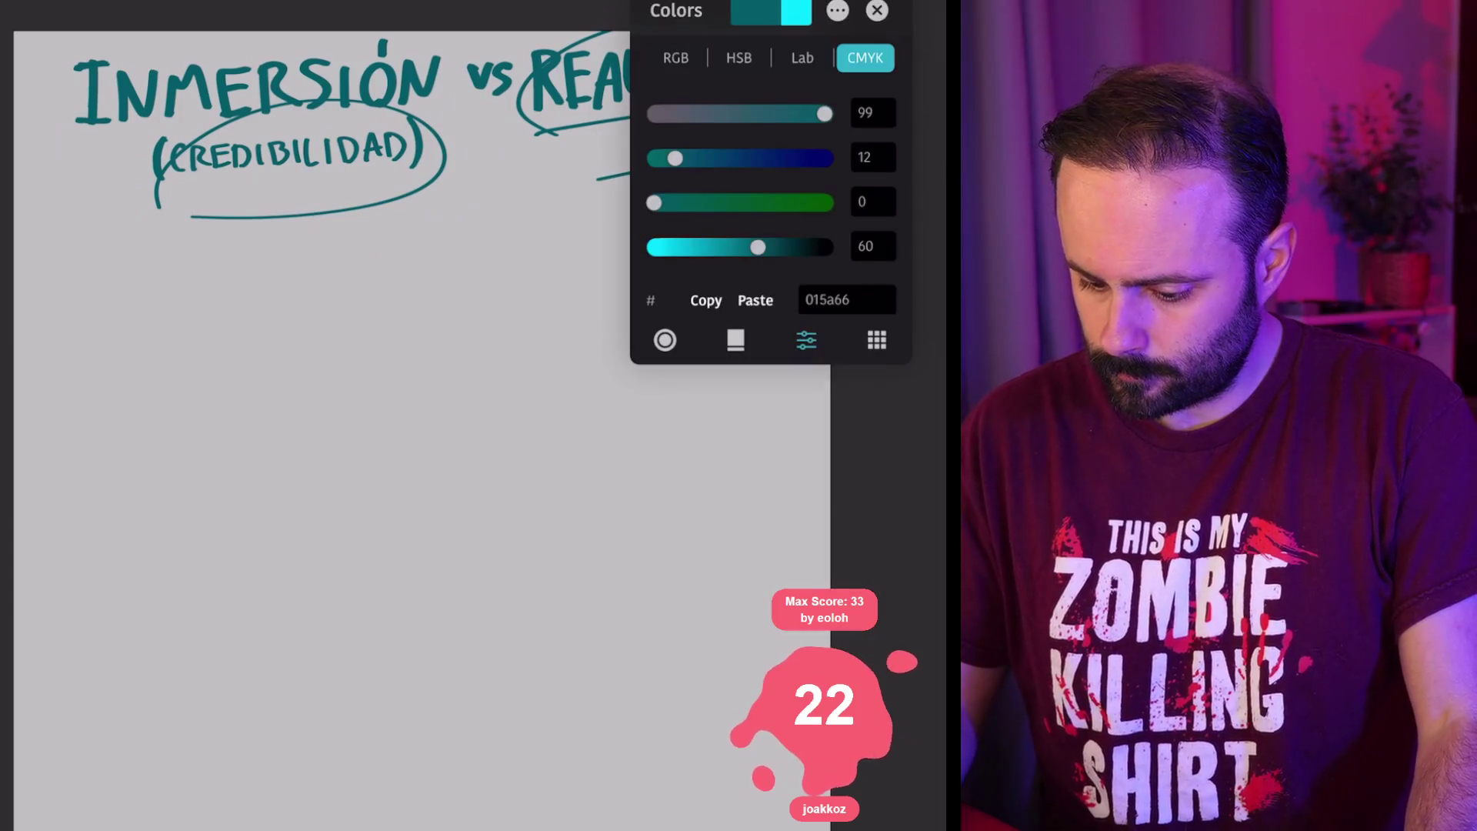
left_click(877, 340)
scroll(771, 200, "down", 3)
left_click(754, 120)
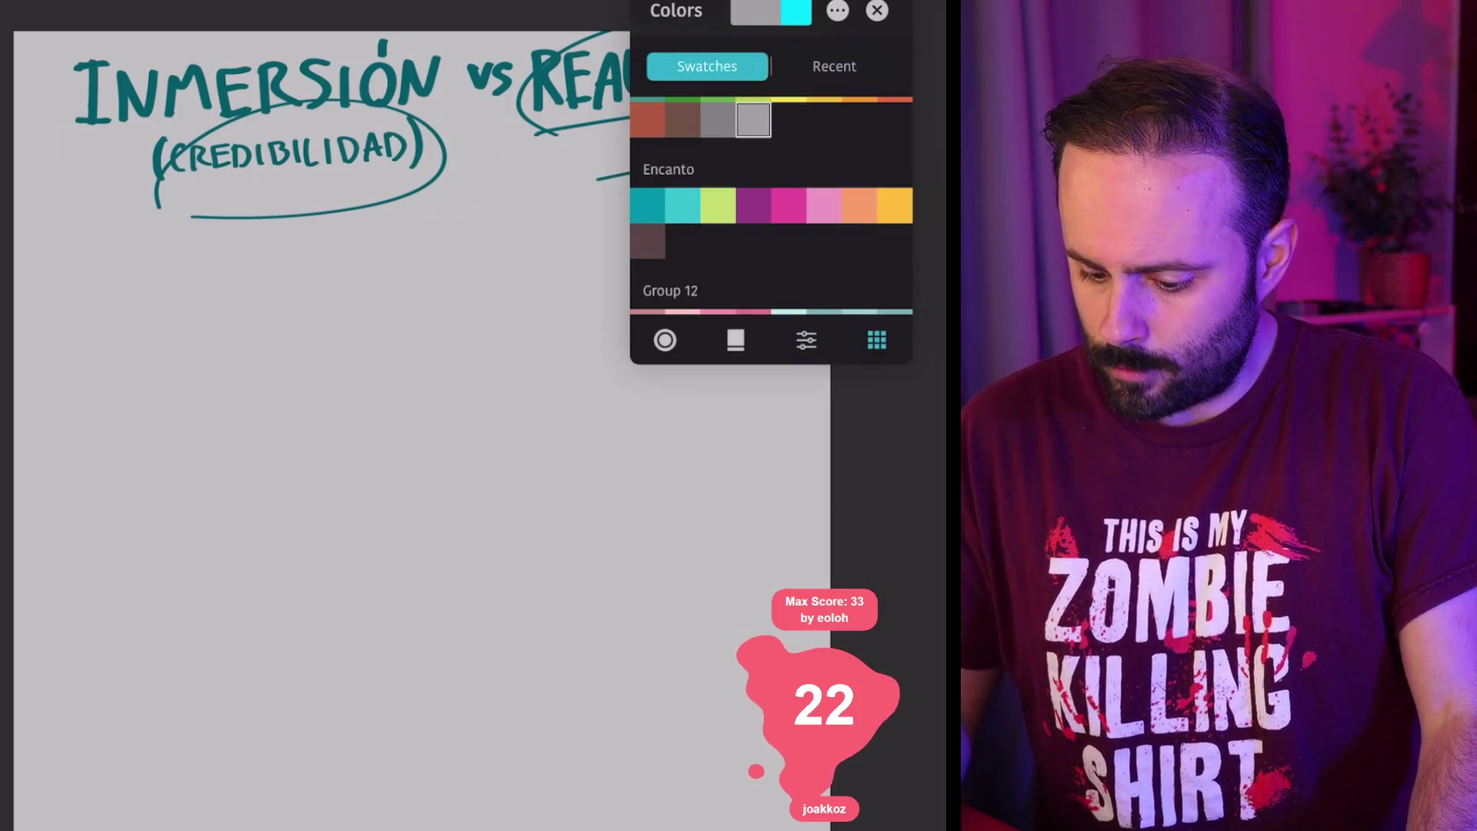
scroll(771, 206, "up", 5)
left_click(683, 155)
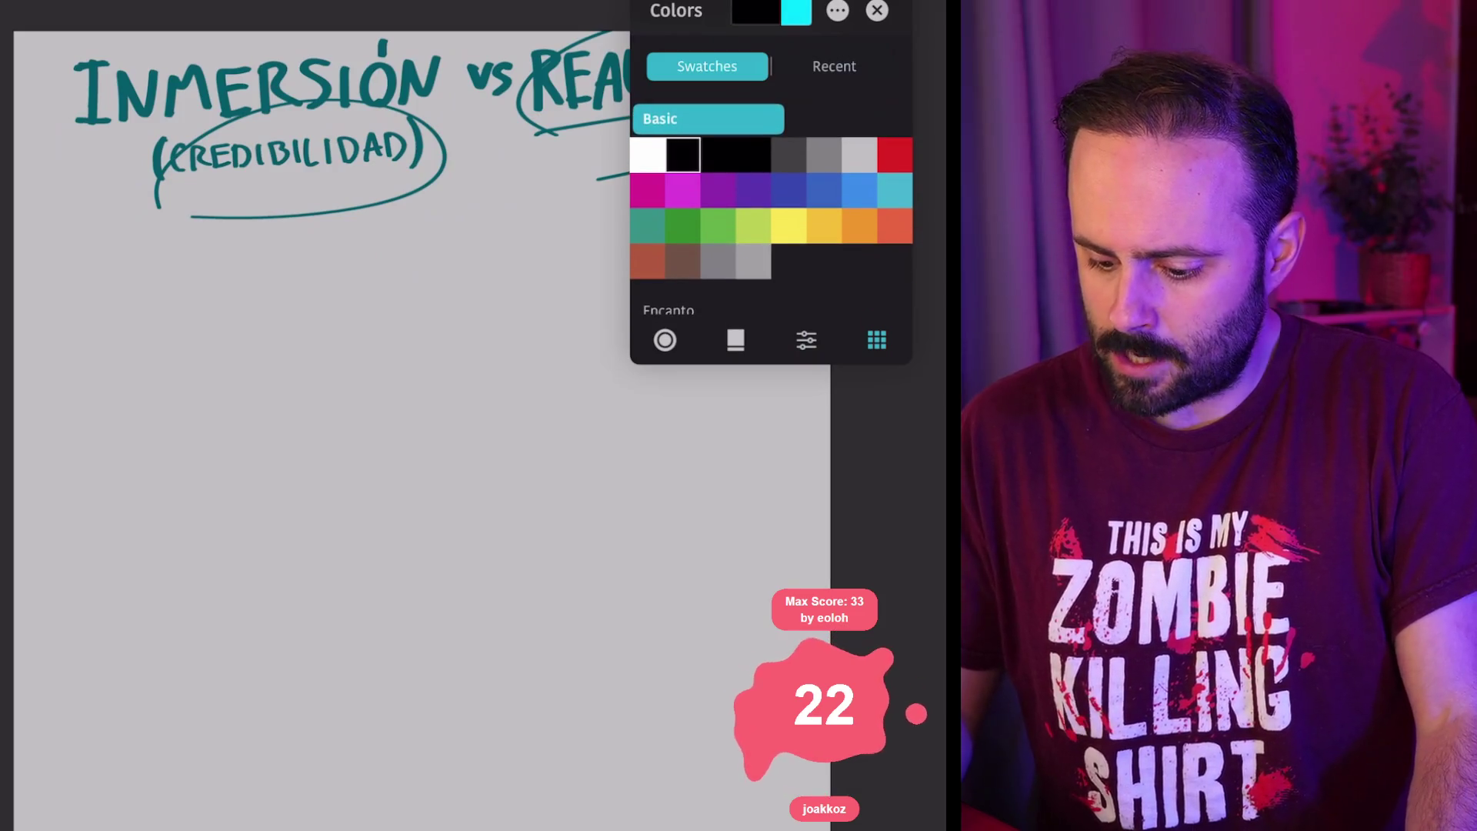
key("c")
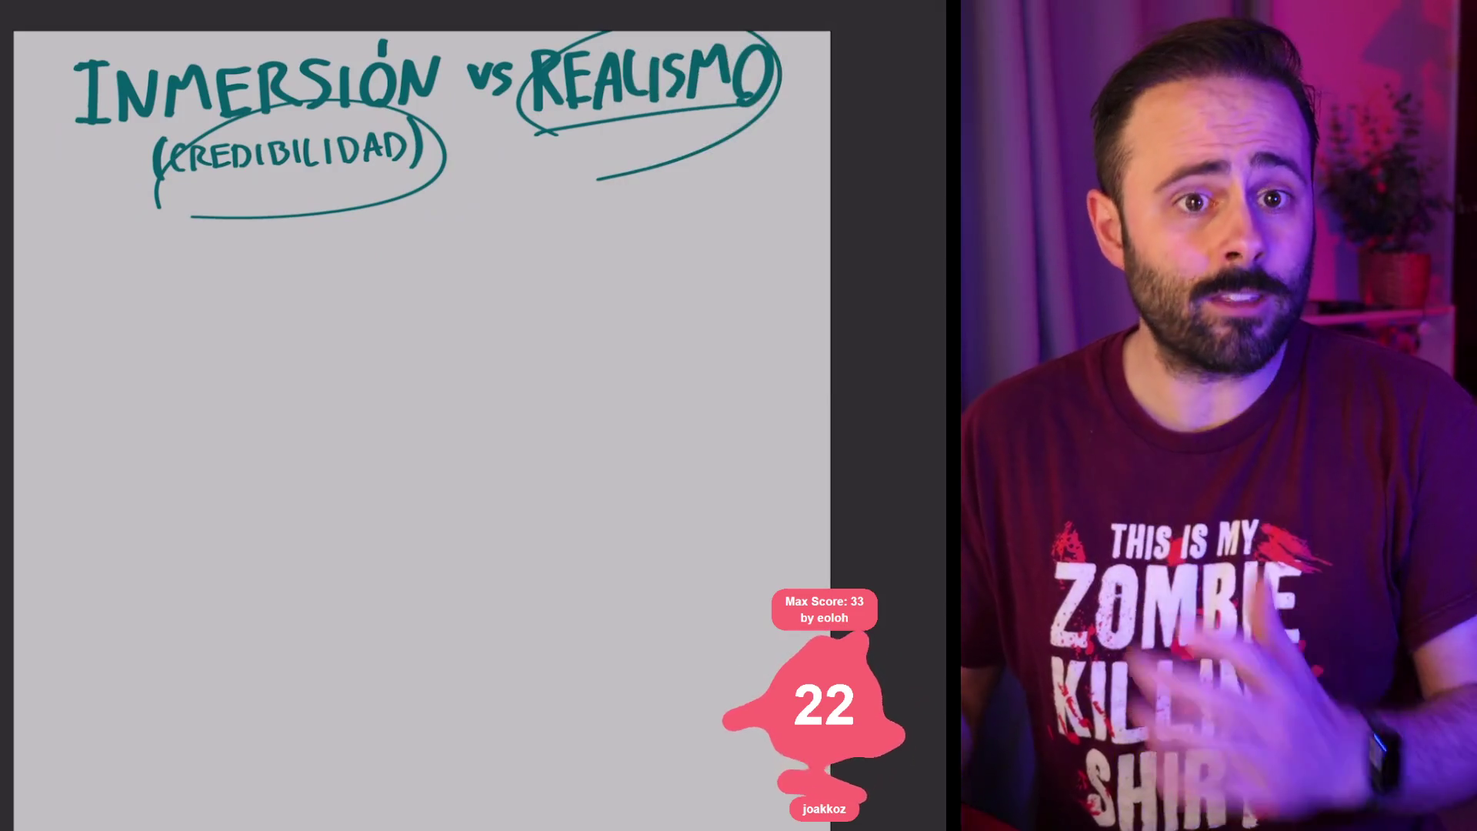
key("bracketleft")
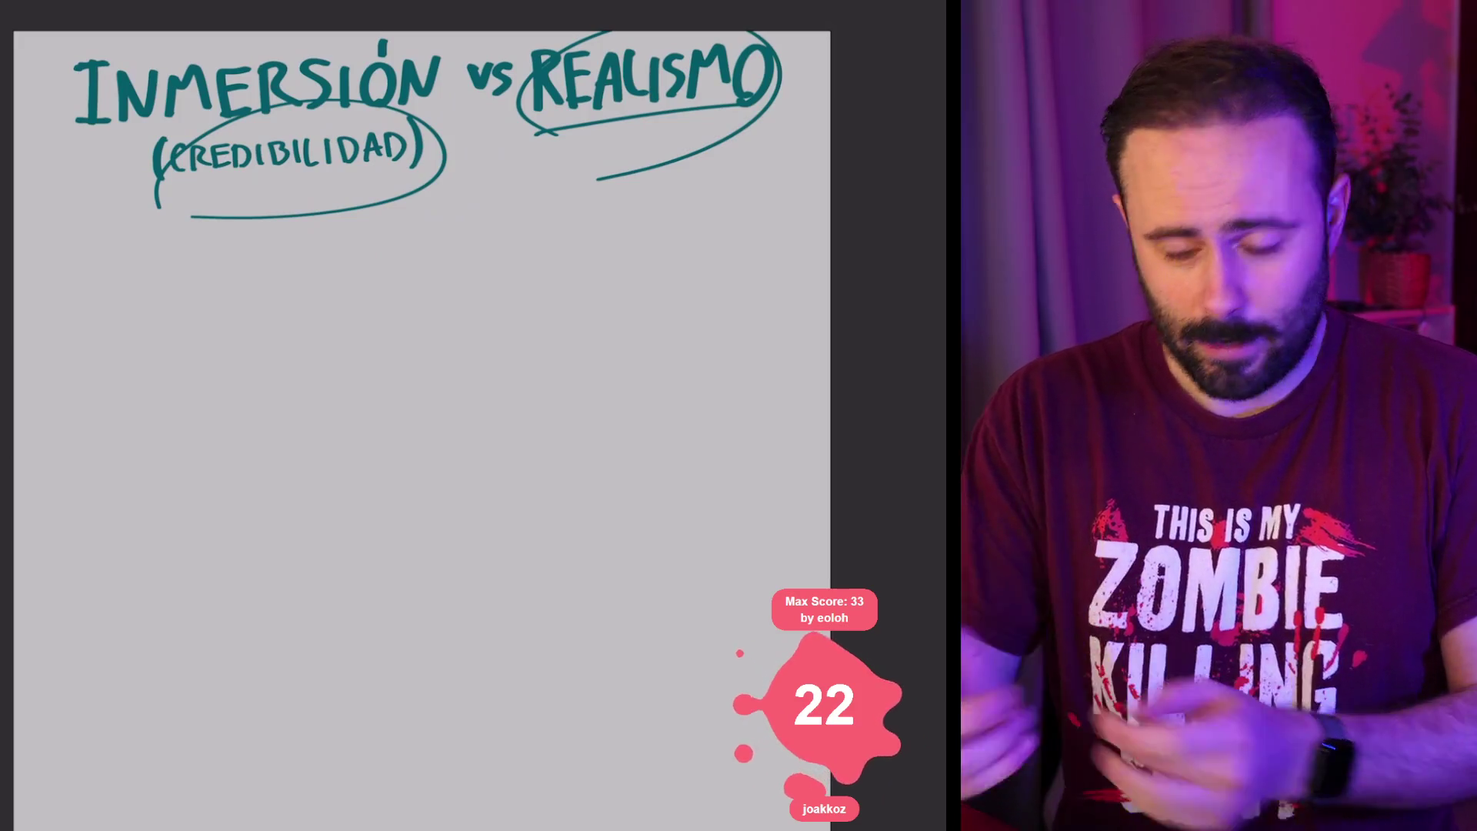
scroll(246, 385, "up", 2)
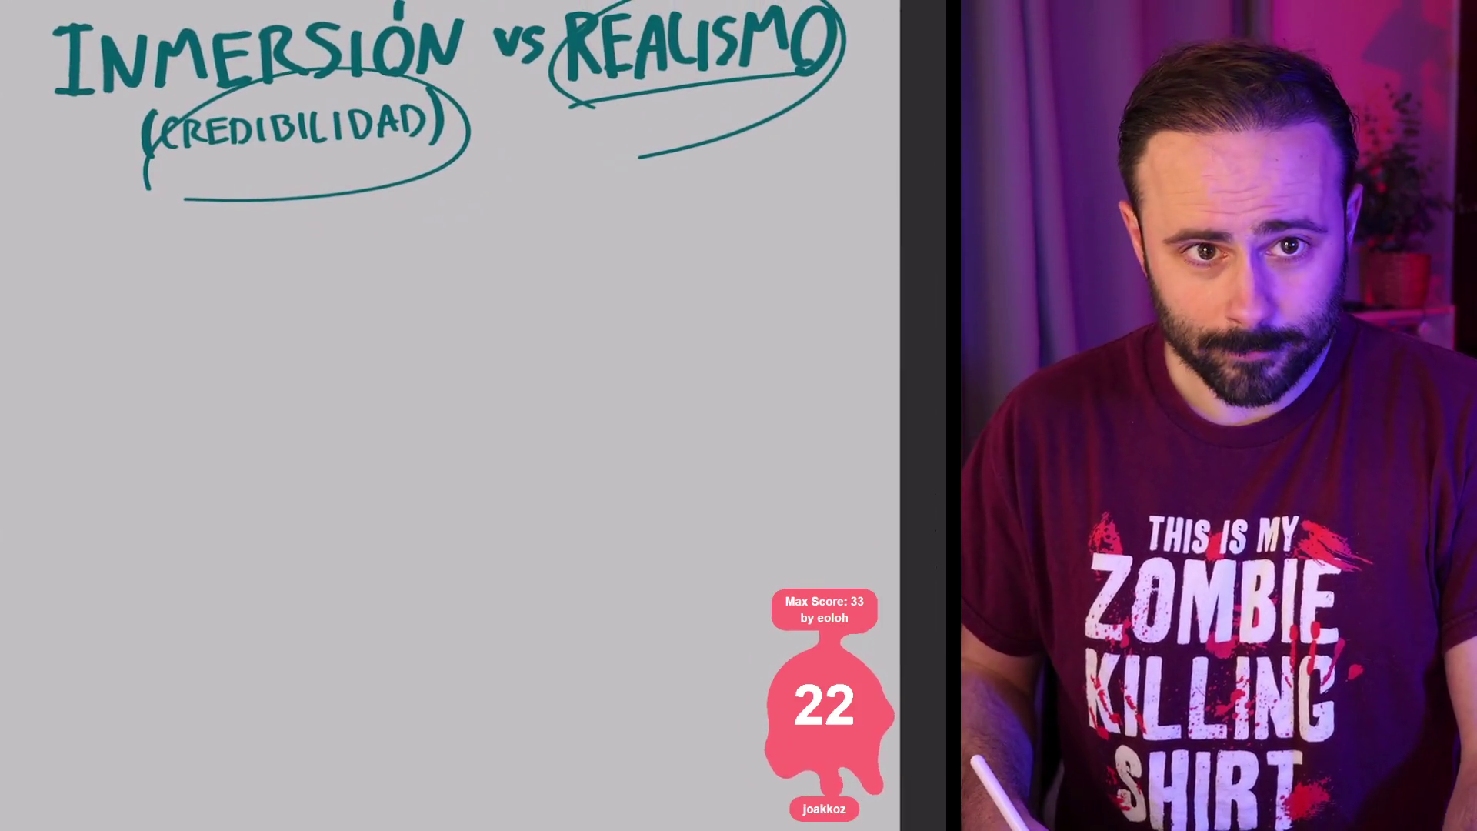
Step: Draw the diamond-shaped top face of the first box below the heading
left_click_drag(156, 390, 297, 472)
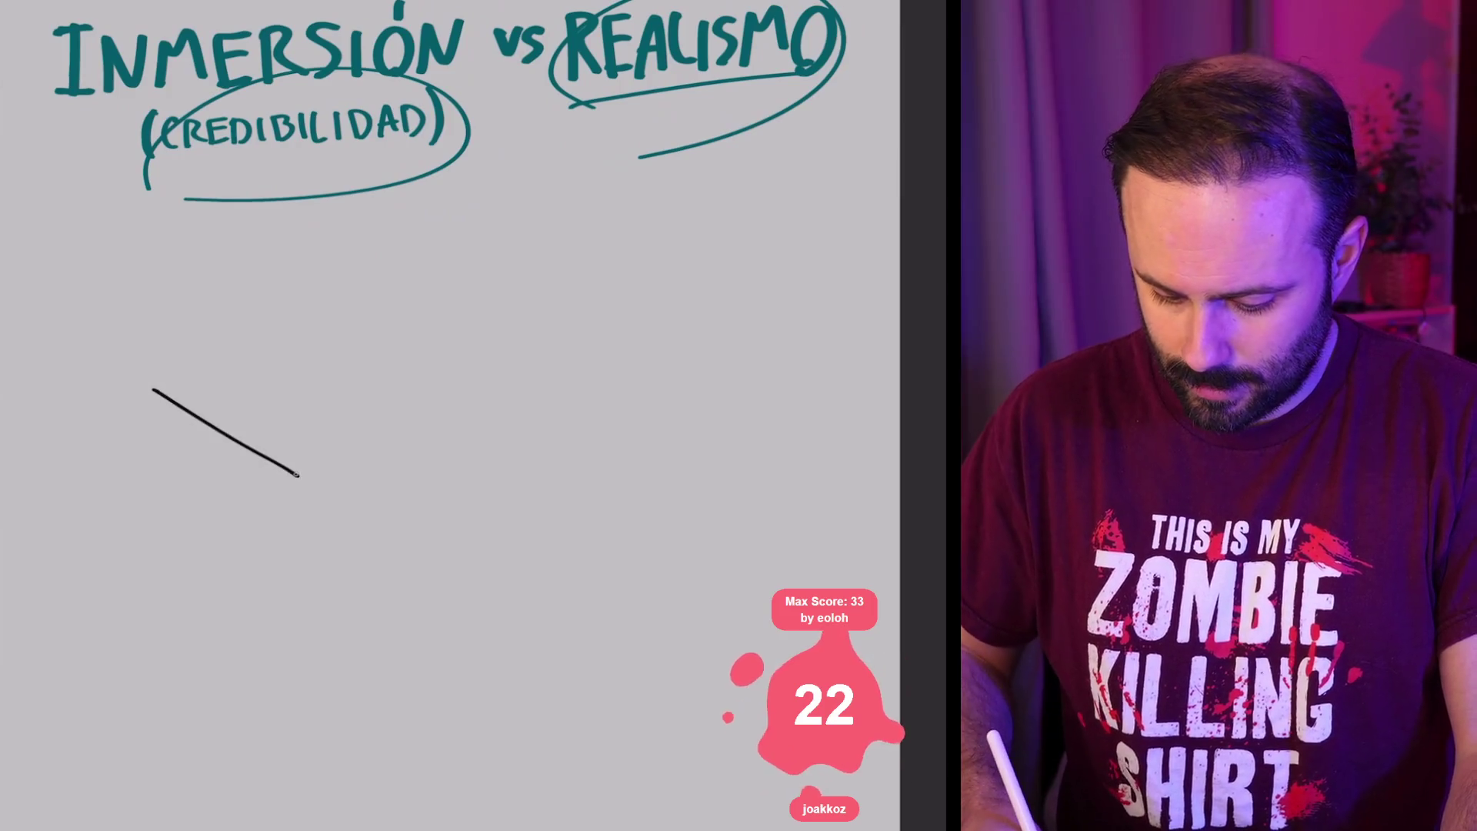
key("ctrl+z")
mouse_move(152, 390)
left_mouse_down()
mouse_move(310, 472)
mouse_move(154, 390)
left_mouse_up()
left_click_drag(310, 474, 328, 462)
left_click_drag(157, 355, 303, 274)
left_click_drag(318, 469, 439, 379)
mouse_move(300, 280)
left_mouse_down()
mouse_move(440, 338)
mouse_move(439, 358)
left_mouse_up()
Step: Add the first box's vertical sides, front corner and bottom edges
mouse_move(158, 385)
left_mouse_down()
mouse_move(134, 423)
mouse_move(317, 518)
mouse_move(299, 519)
left_mouse_up()
mouse_move(315, 472)
left_mouse_down()
mouse_move(311, 506)
mouse_move(465, 381)
left_mouse_up()
left_click_drag(440, 373, 455, 388)
left_click_drag(136, 422, 138, 554)
left_click_drag(131, 543, 262, 637)
left_click_drag(302, 509, 305, 597)
left_click_drag(256, 624, 269, 642)
mouse_move(291, 517)
left_mouse_down()
mouse_move(294, 639)
mouse_move(307, 570)
left_mouse_up()
mouse_move(266, 631)
left_mouse_down()
mouse_move(307, 637)
mouse_move(457, 484)
left_mouse_up()
mouse_move(311, 638)
left_mouse_down()
mouse_move(424, 531)
mouse_move(381, 573)
left_mouse_up()
left_click_drag(440, 402, 443, 514)
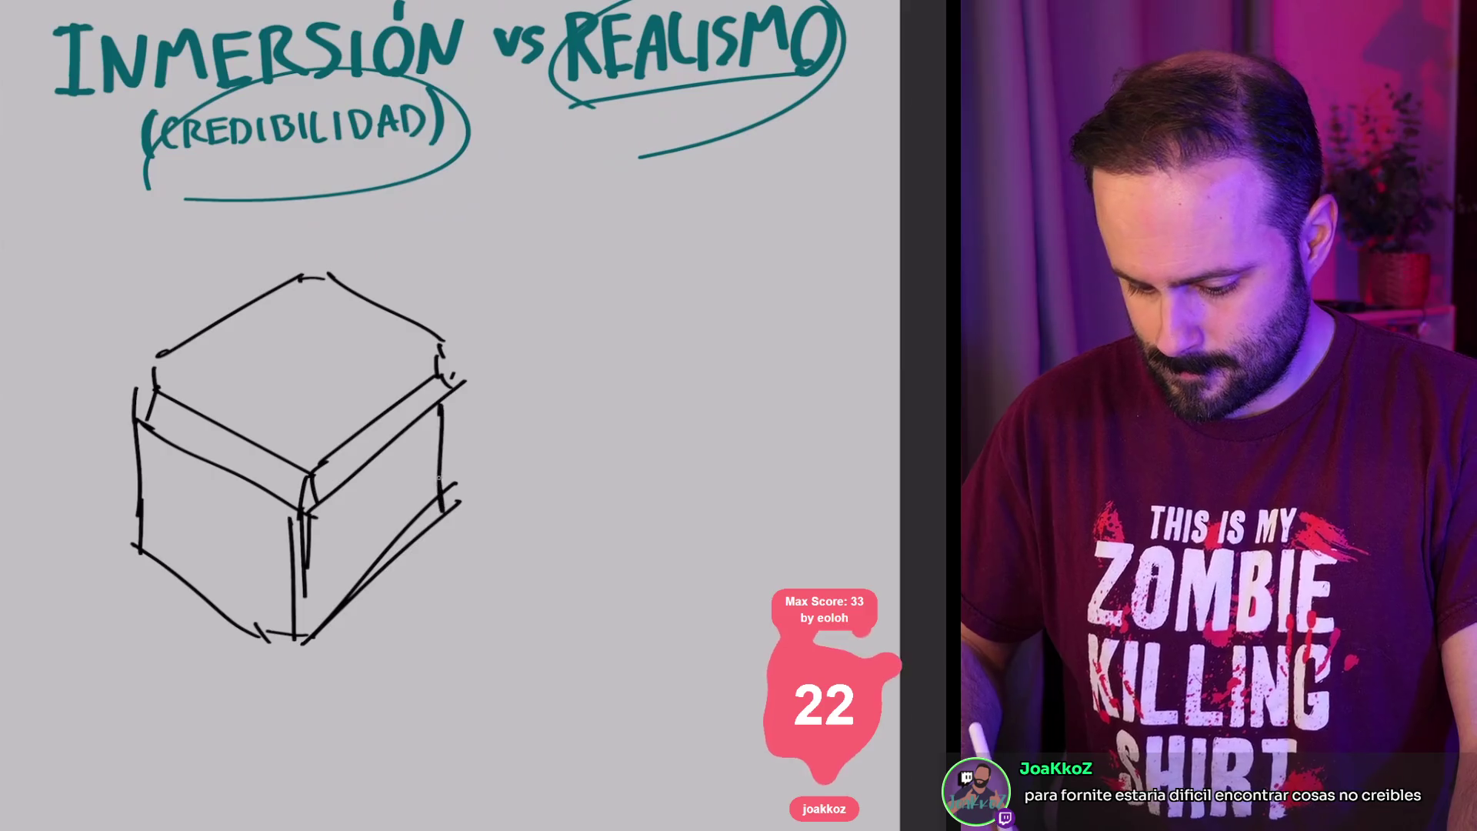
left_click_drag(448, 434, 437, 524)
left_click_drag(377, 372, 381, 469)
Step: Start a second box outline to the right of the first
mouse_move(262, 270)
left_mouse_down()
mouse_move(375, 362)
mouse_move(377, 190)
left_mouse_up()
left_click_drag(375, 361, 454, 298)
mouse_move(374, 189)
left_mouse_down()
mouse_move(488, 280)
mouse_move(472, 412)
left_mouse_up()
left_click_drag(345, 445, 377, 460)
left_click_drag(496, 192, 542, 223)
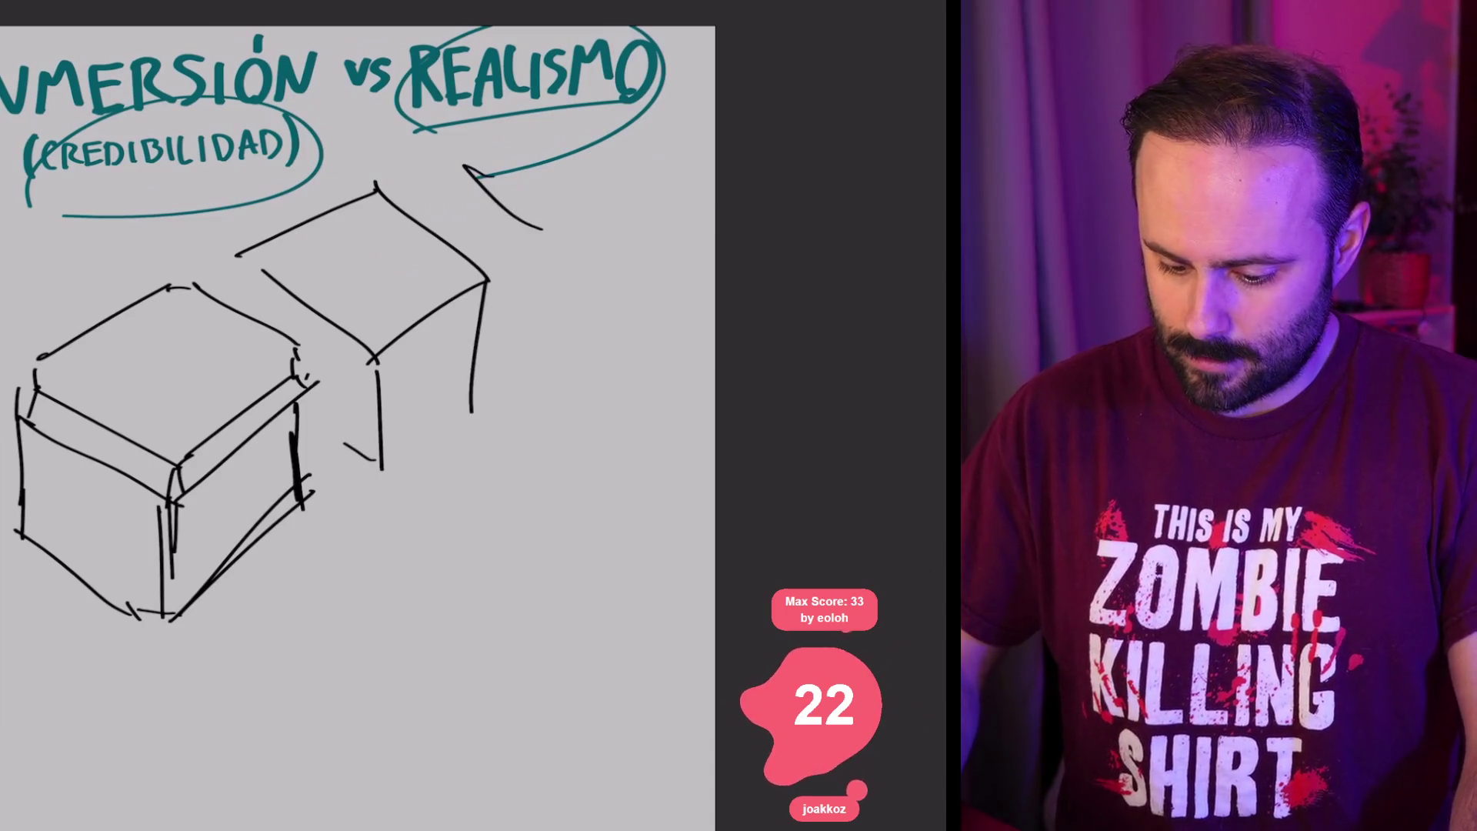
scroll(358, 308, "down", 3)
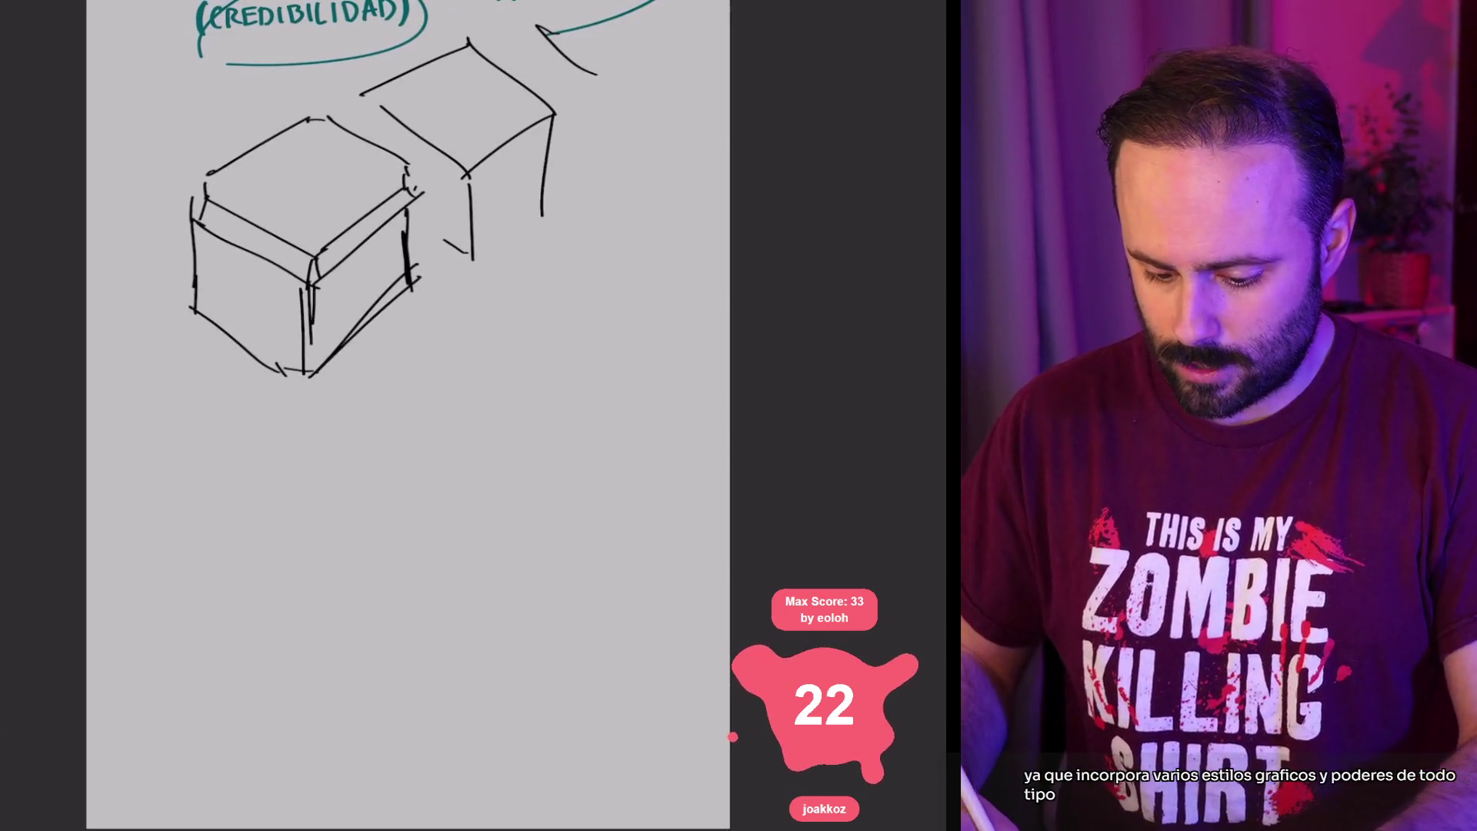
key("]")
scroll(357, 308, "up", 2)
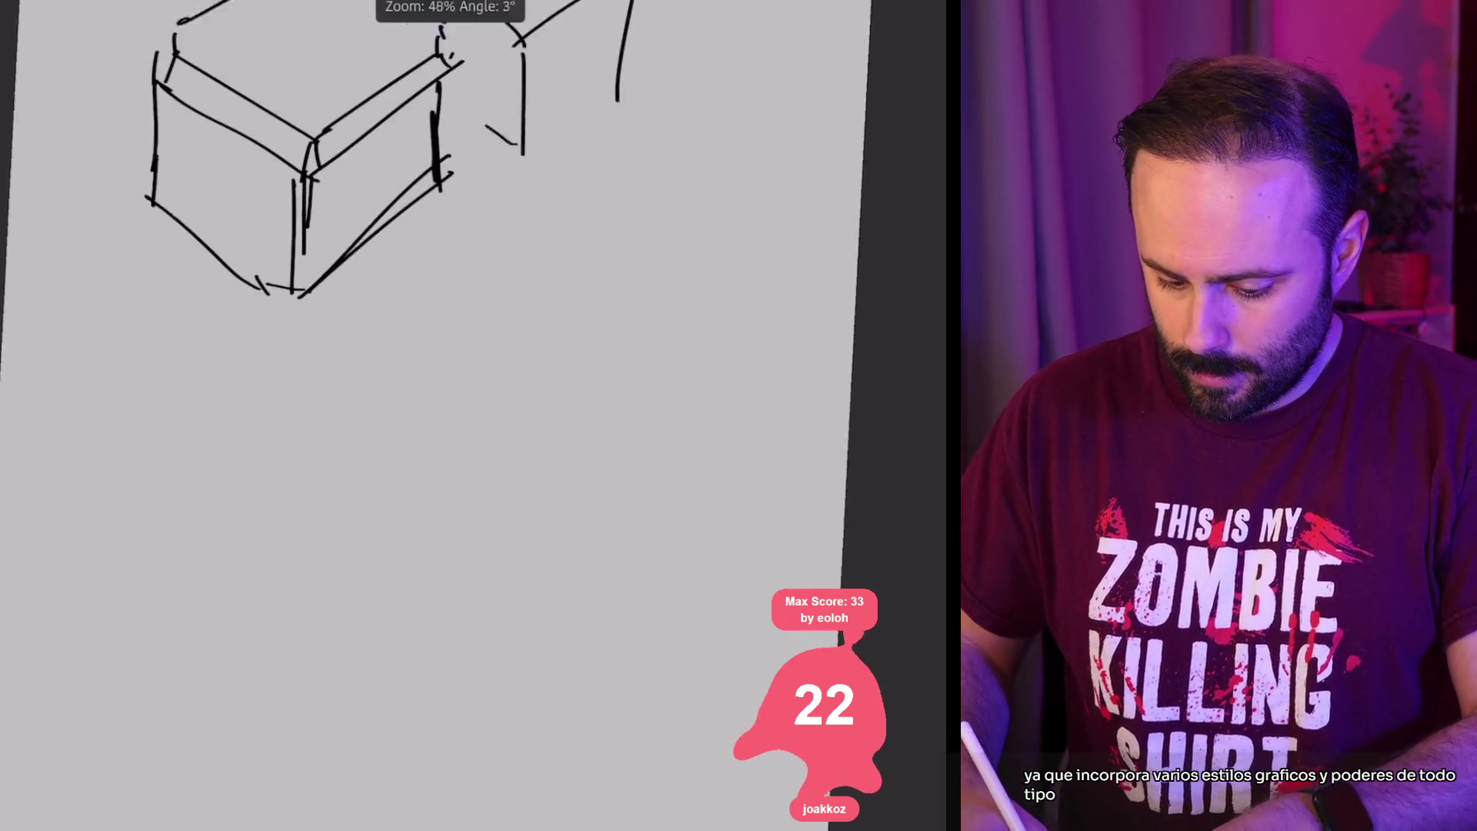
Step: Draw a column of three small squares below the box sketch
mouse_move(154, 500)
left_mouse_down()
mouse_move(154, 423)
mouse_move(252, 424)
left_mouse_up()
mouse_move(250, 426)
left_mouse_down()
mouse_move(242, 498)
mouse_move(164, 500)
mouse_move(161, 614)
left_mouse_up()
left_click_drag(156, 540, 242, 539)
mouse_move(241, 540)
left_mouse_down()
mouse_move(239, 611)
mouse_move(178, 612)
left_mouse_up()
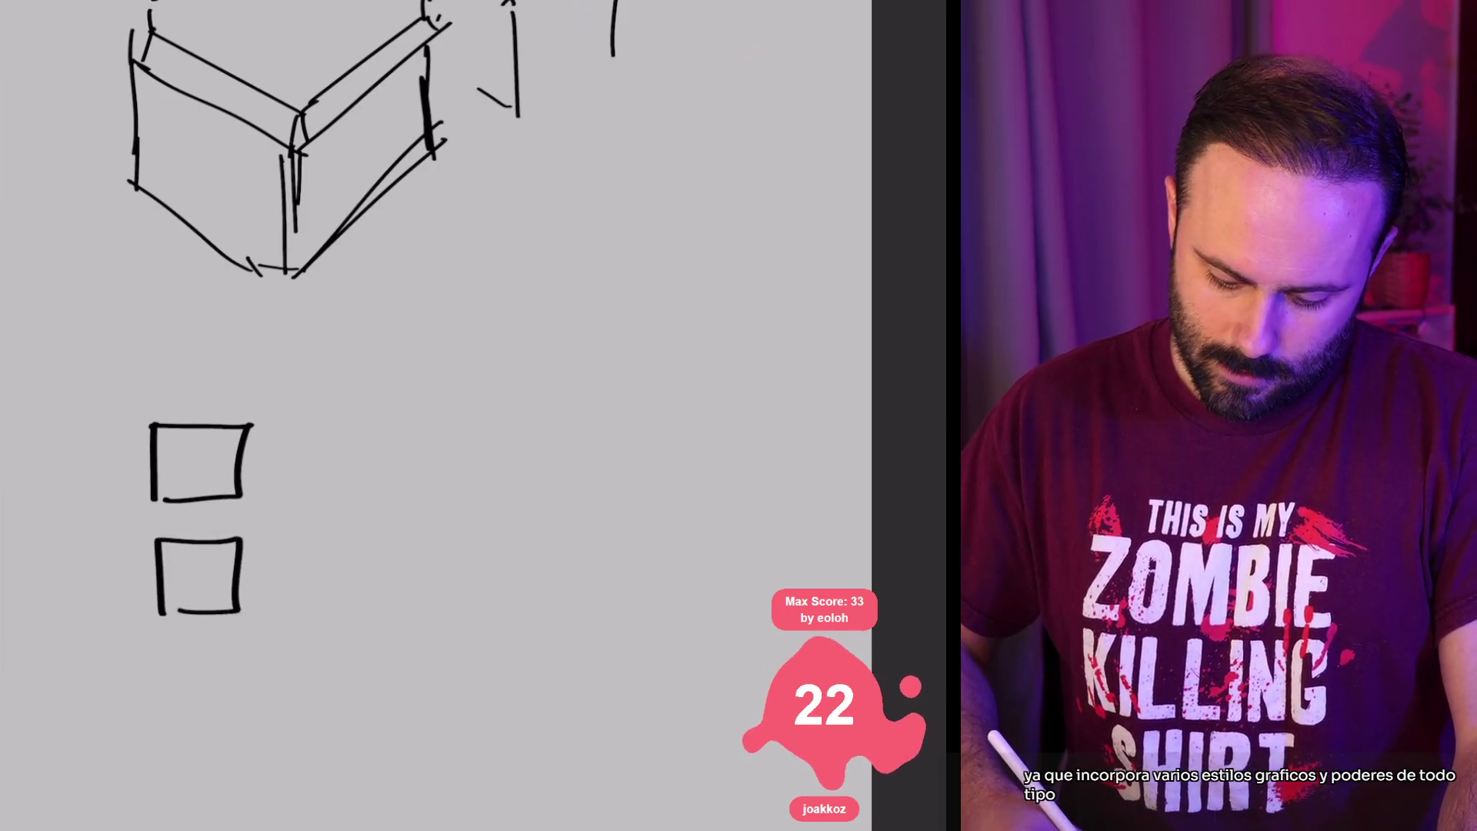
left_click_drag(167, 750, 161, 666)
left_click_drag(160, 666, 243, 669)
left_click_drag(243, 671, 243, 753)
left_click_drag(243, 753, 169, 751)
Step: Add a second column of three squares to the right
left_click_drag(297, 496, 295, 424)
left_click_drag(294, 424, 374, 430)
mouse_move(375, 430)
left_mouse_down()
mouse_move(377, 495)
mouse_move(315, 499)
mouse_move(292, 623)
left_mouse_up()
mouse_move(287, 541)
left_mouse_down()
mouse_move(375, 538)
mouse_move(377, 624)
left_mouse_up()
left_click_drag(376, 624, 302, 629)
left_click_drag(296, 759, 294, 668)
mouse_move(294, 666)
left_mouse_down()
mouse_move(378, 663)
mouse_move(374, 761)
left_mouse_up()
left_click_drag(374, 761, 297, 758)
Step: Complete the 3×3 grid with a right column of three squares
mouse_move(425, 490)
left_mouse_down()
mouse_move(424, 423)
mouse_move(504, 420)
left_mouse_up()
left_click_drag(504, 422, 513, 497)
left_click_drag(513, 498, 433, 495)
left_click_drag(420, 615, 419, 537)
left_click_drag(420, 535, 505, 533)
mouse_move(506, 534)
left_mouse_down()
mouse_move(510, 616)
mouse_move(419, 620)
left_mouse_up()
left_click_drag(419, 758, 416, 669)
left_click_drag(416, 668, 510, 666)
left_click_drag(510, 667, 421, 758)
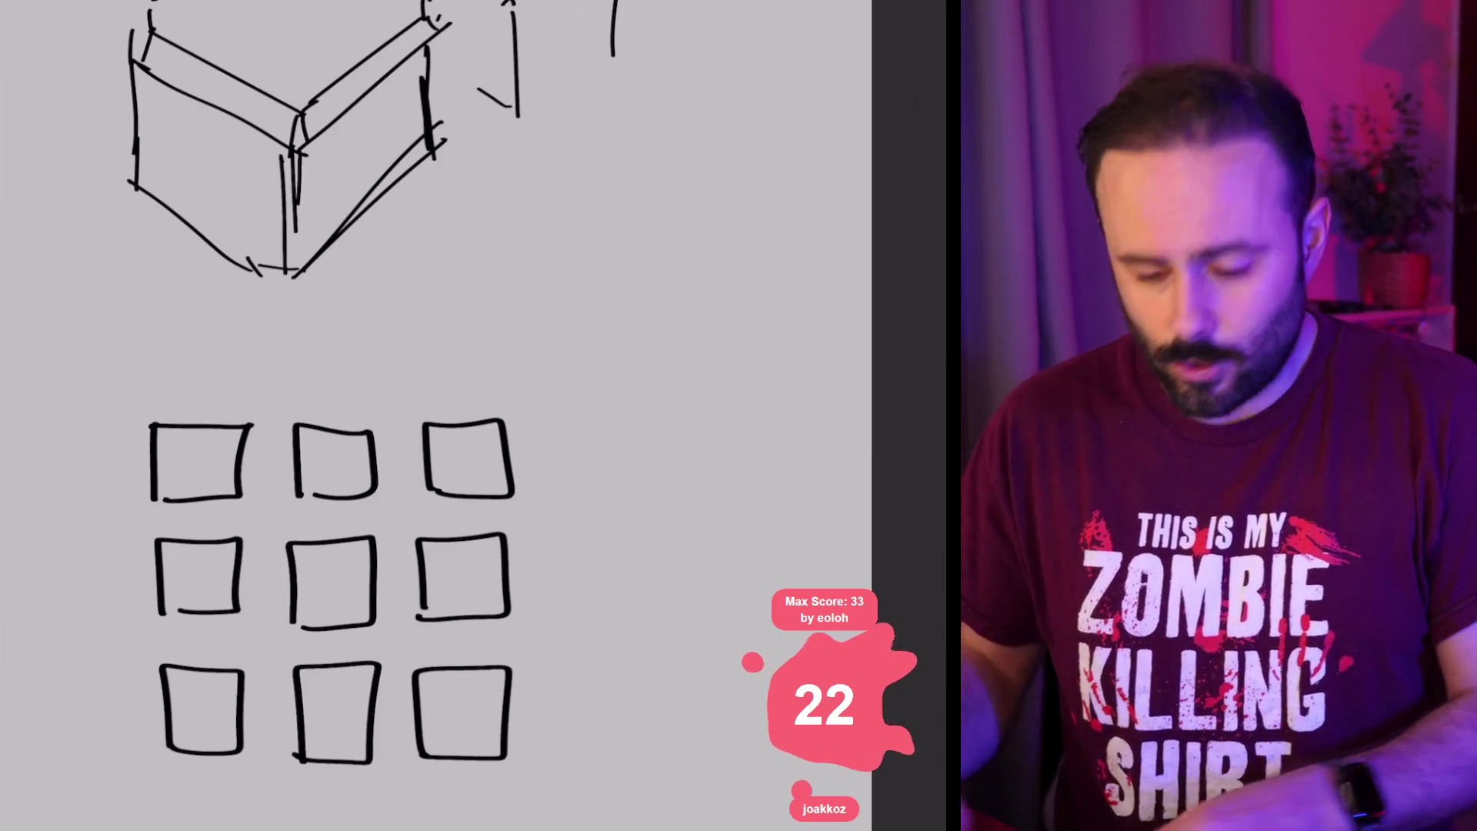
Step: Draw two tall rectangles right of the grid with loose ovals above them
scroll(431, 415, "down", 3)
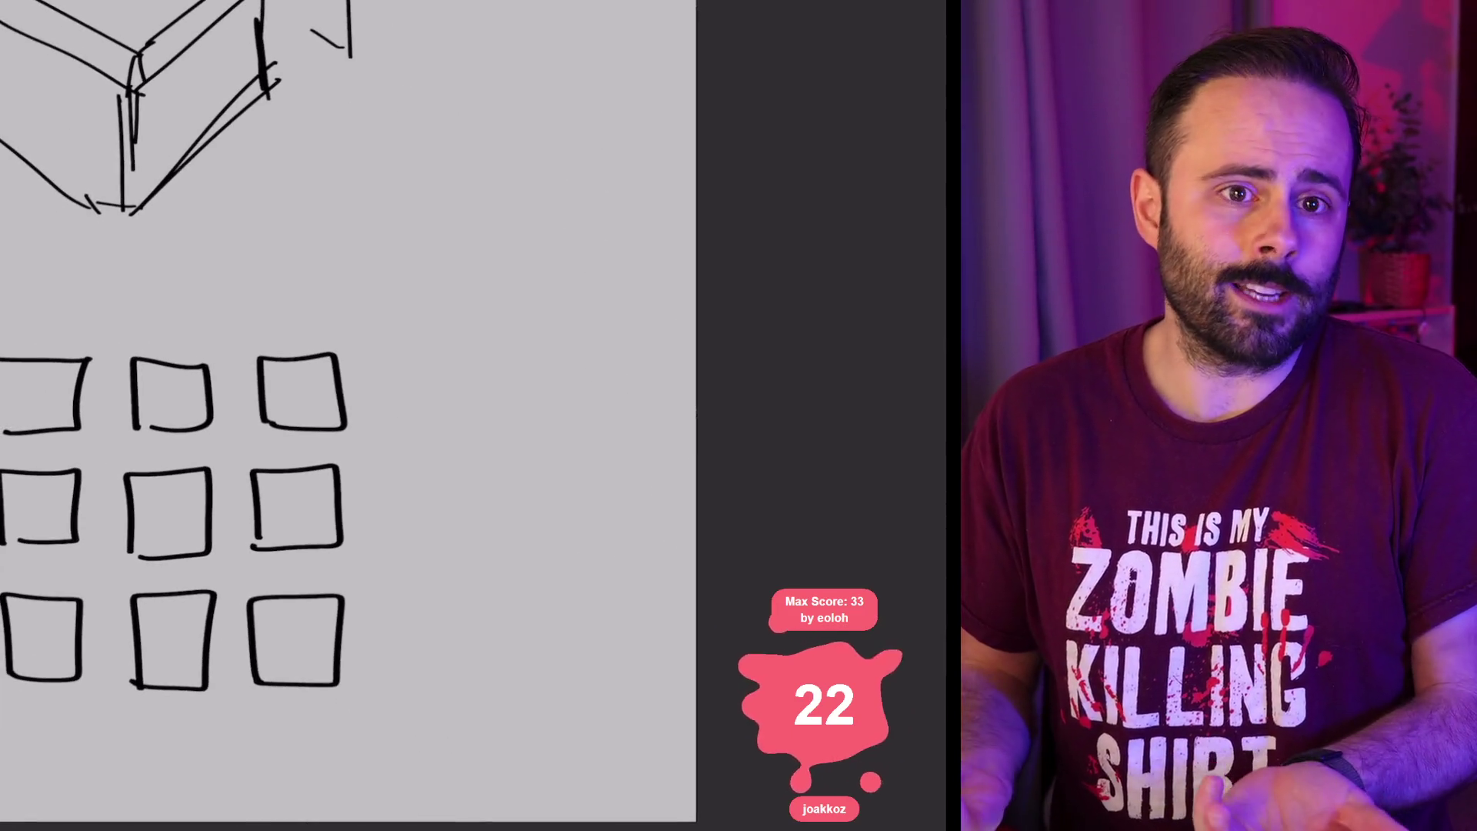
scroll(346, 415, "right", 5)
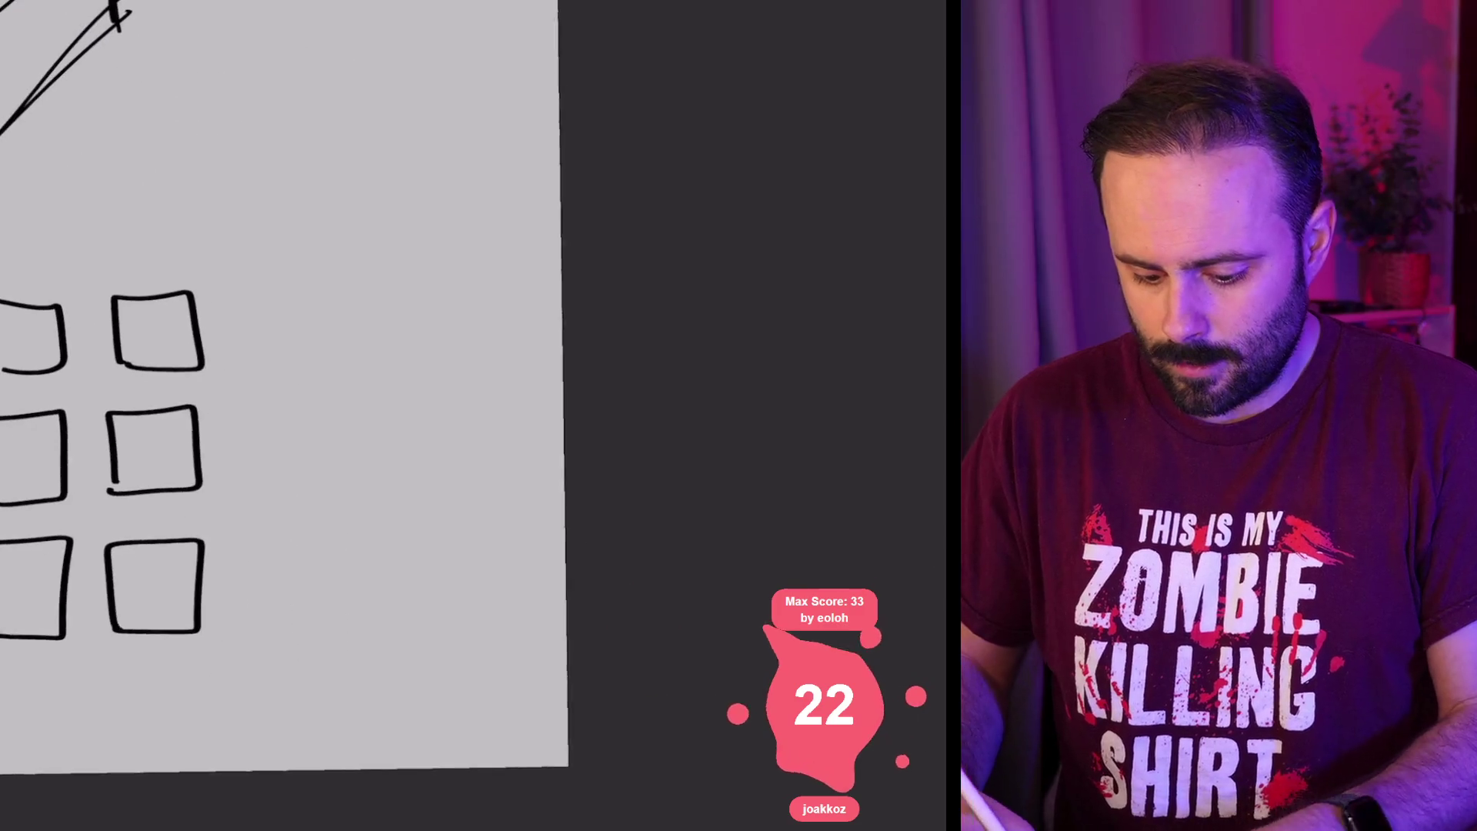
mouse_move(350, 492)
left_mouse_down()
mouse_move(344, 281)
mouse_move(337, 491)
mouse_move(283, 490)
mouse_move(351, 276)
mouse_move(216, 219)
mouse_move(350, 253)
left_mouse_up()
mouse_move(378, 494)
left_mouse_down()
mouse_move(458, 291)
mouse_move(375, 474)
left_mouse_up()
mouse_move(494, 260)
left_mouse_down()
mouse_move(394, 250)
mouse_move(503, 240)
mouse_move(485, 273)
left_mouse_up()
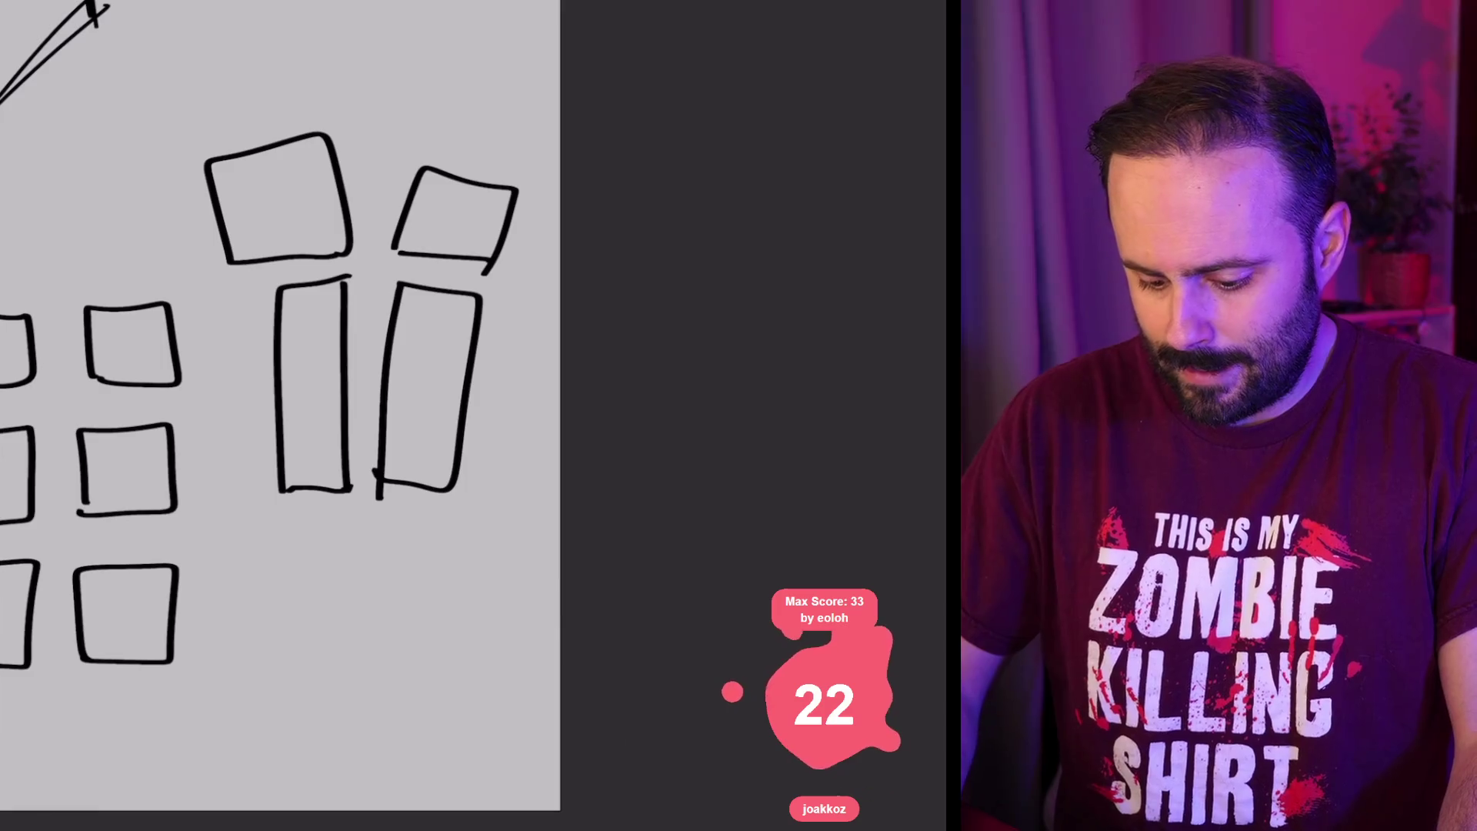
left_click_drag(376, 192, 394, 195)
mouse_move(299, 112)
left_mouse_down()
mouse_move(431, 23)
mouse_move(396, 100)
left_mouse_up()
mouse_move(454, 107)
left_mouse_down()
mouse_move(500, 54)
mouse_move(462, 127)
left_mouse_up()
key("ctrl+minus")
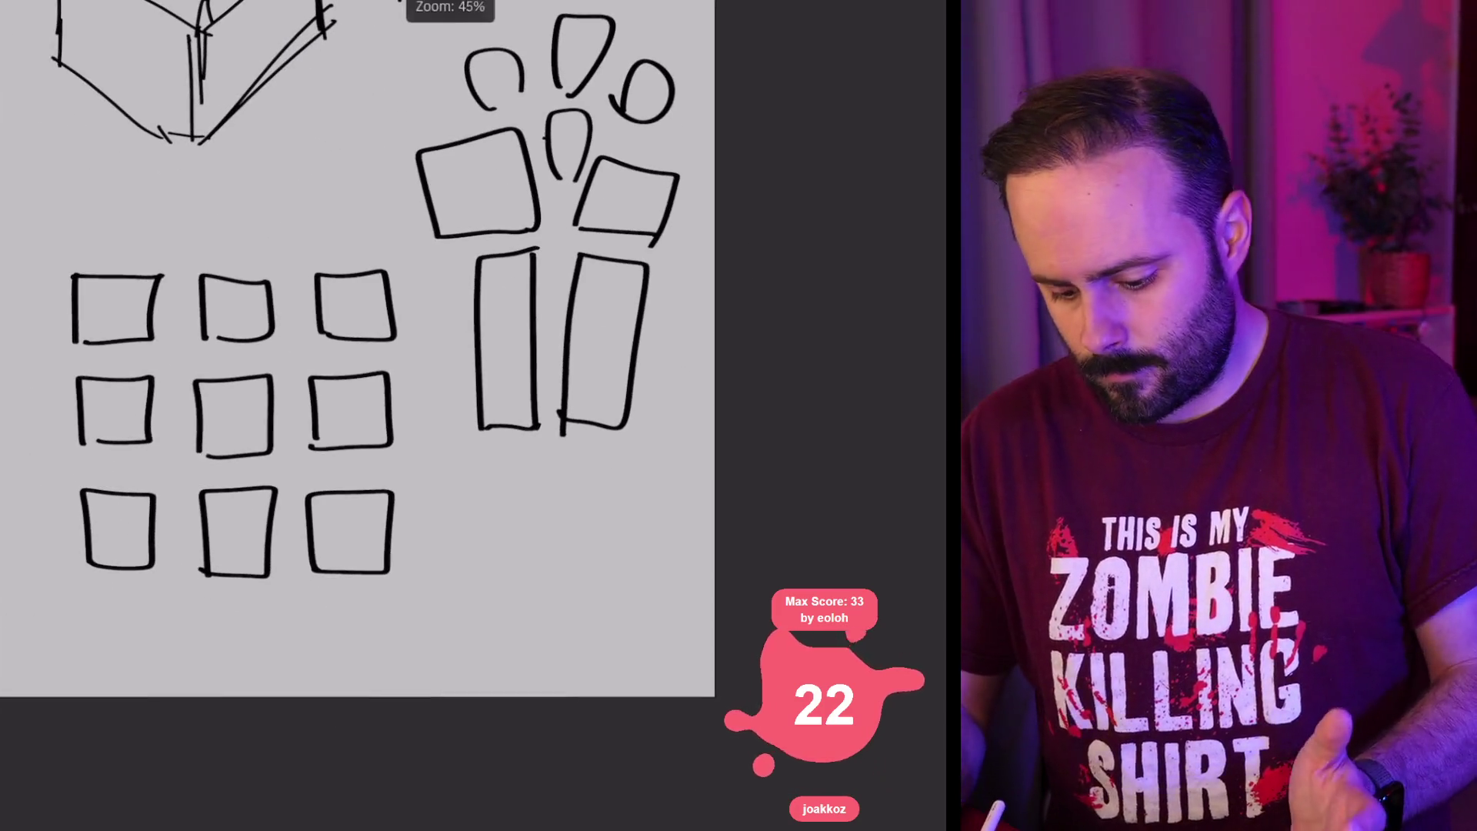
scroll(358, 347, "down", 3)
scroll(358, 347, "up", 2)
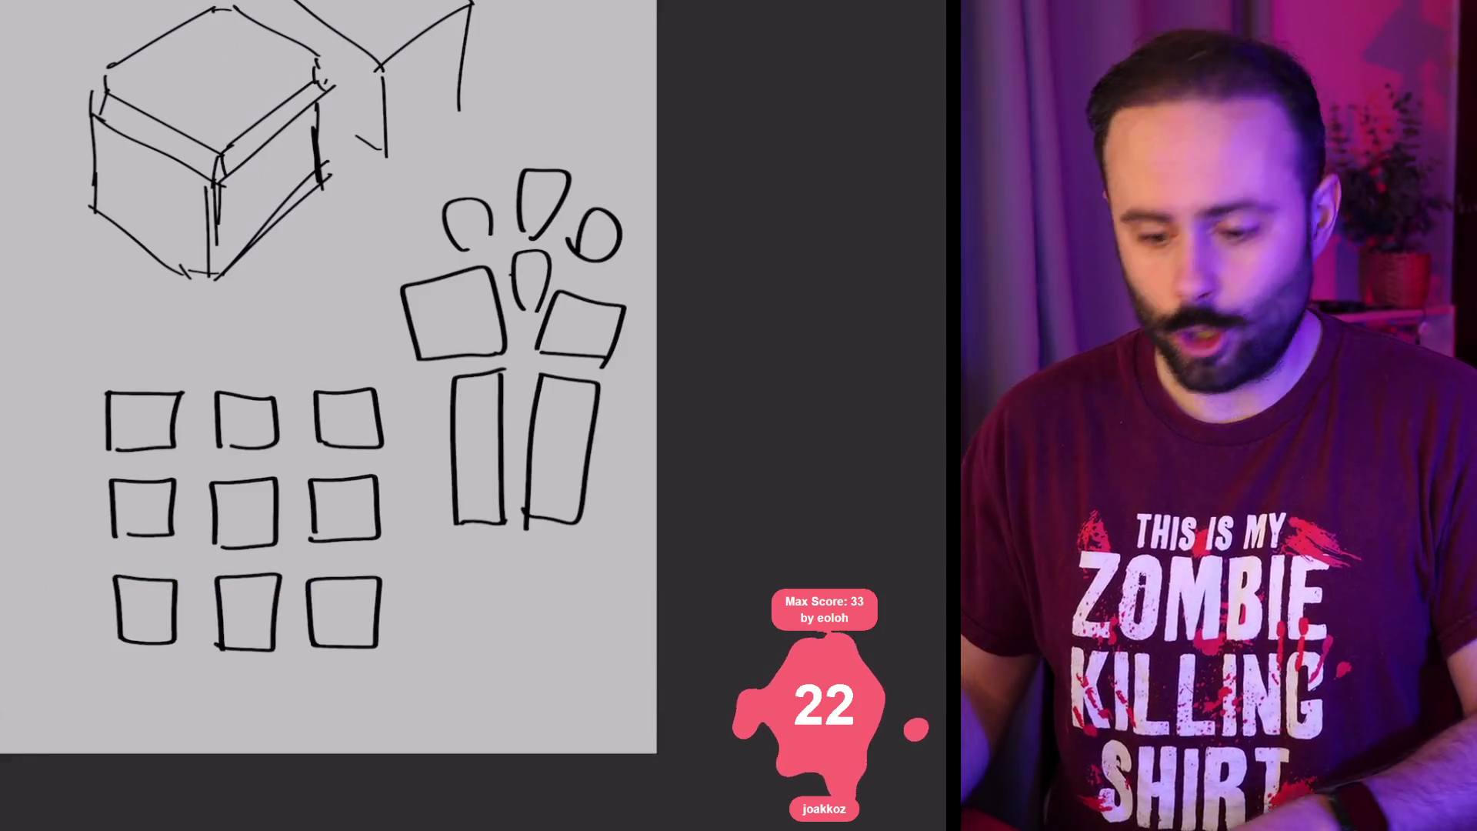
Step: Hide Layer 3 with the black sketches and add a new empty Layer 4 on top
scroll(329, 377, "down", 3)
key("l")
left_click(653, 227)
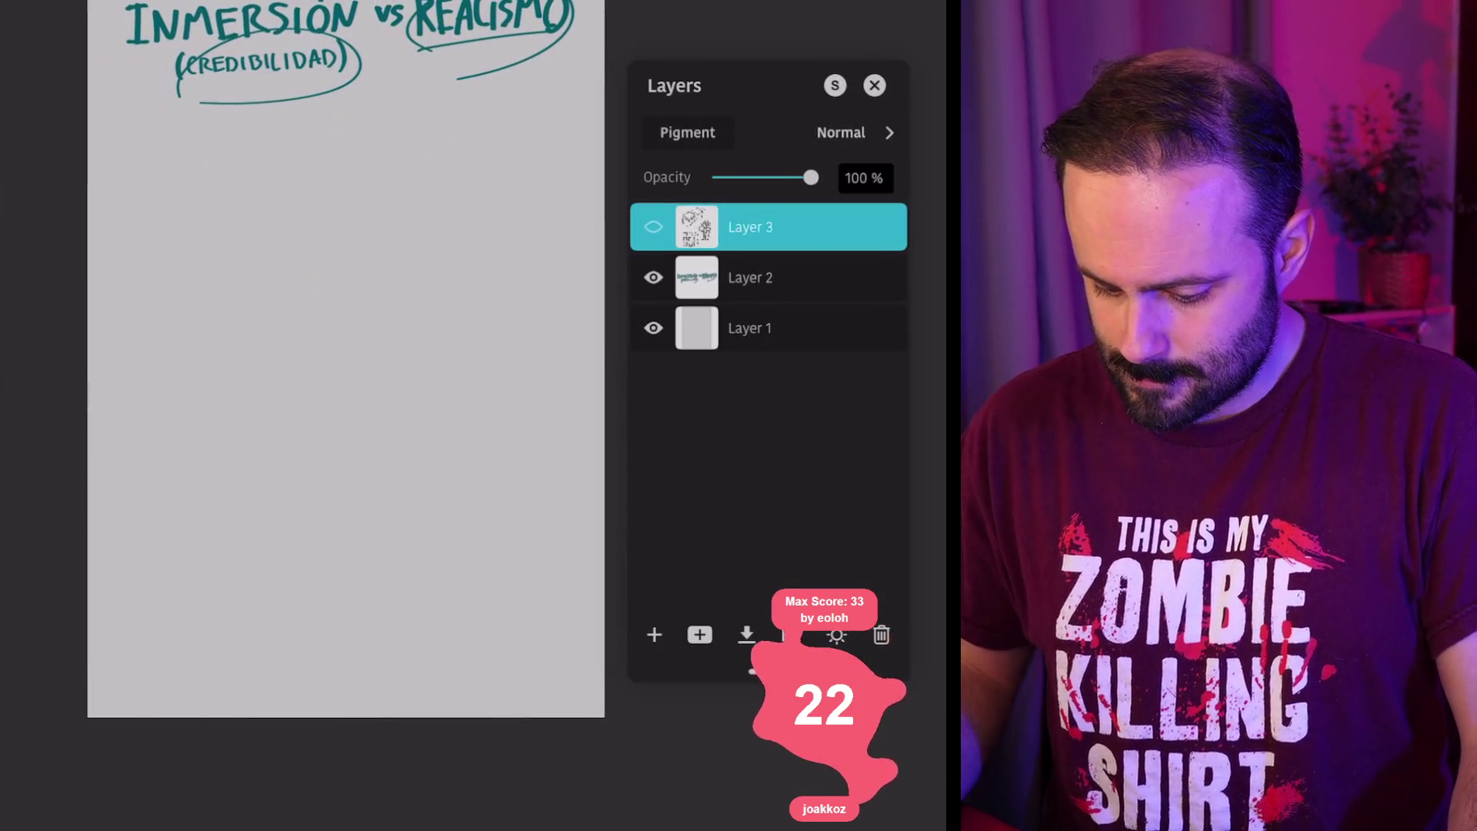
left_click(654, 634)
left_click(874, 86)
scroll(315, 361, "up", 2)
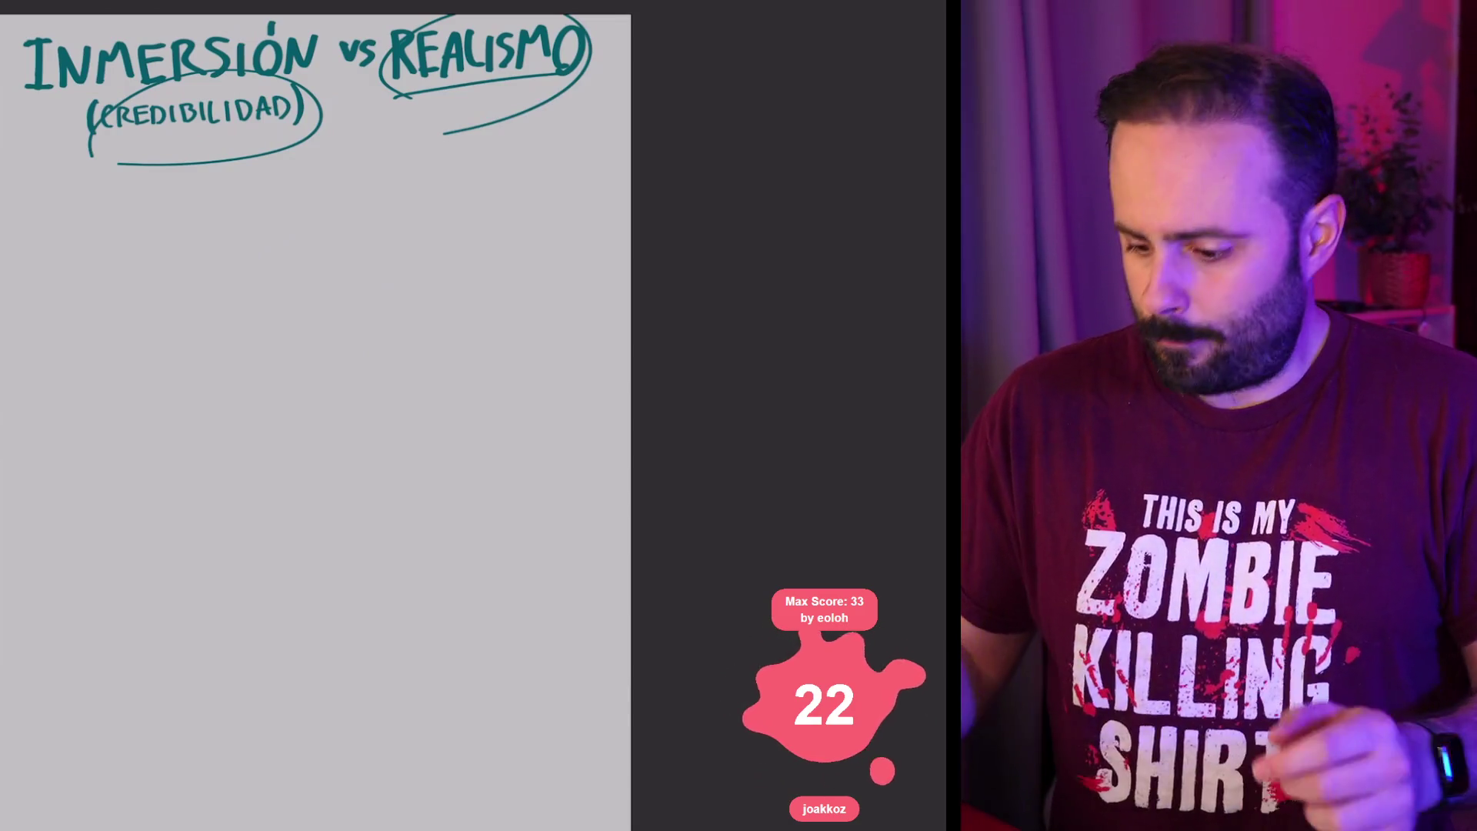
scroll(358, 415, "down", 2)
scroll(306, 297, "up", 3)
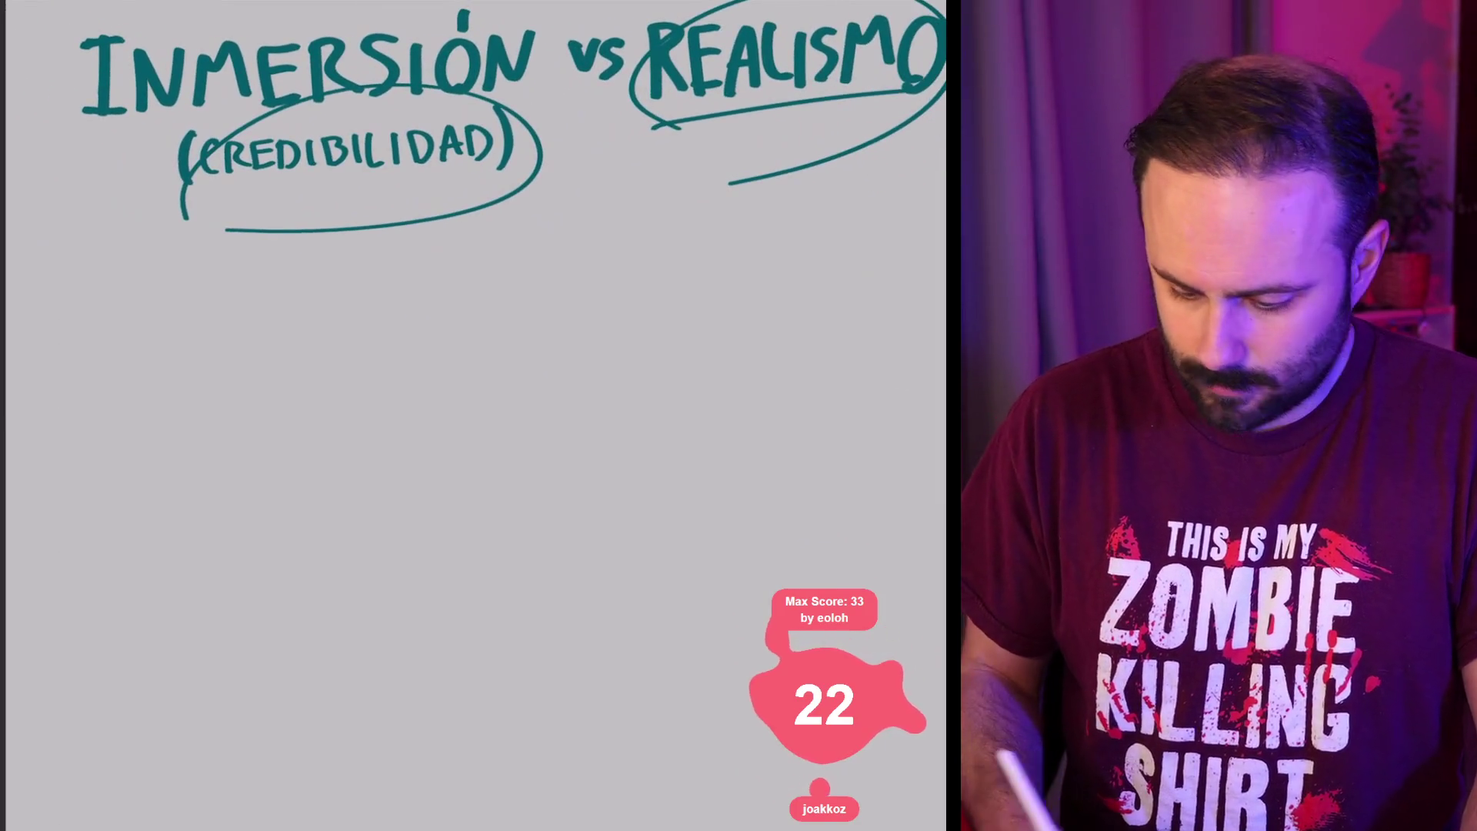
Step: On Layer 4, pick the heading's teal swatch and place a bullet dot below the heading
key("l")
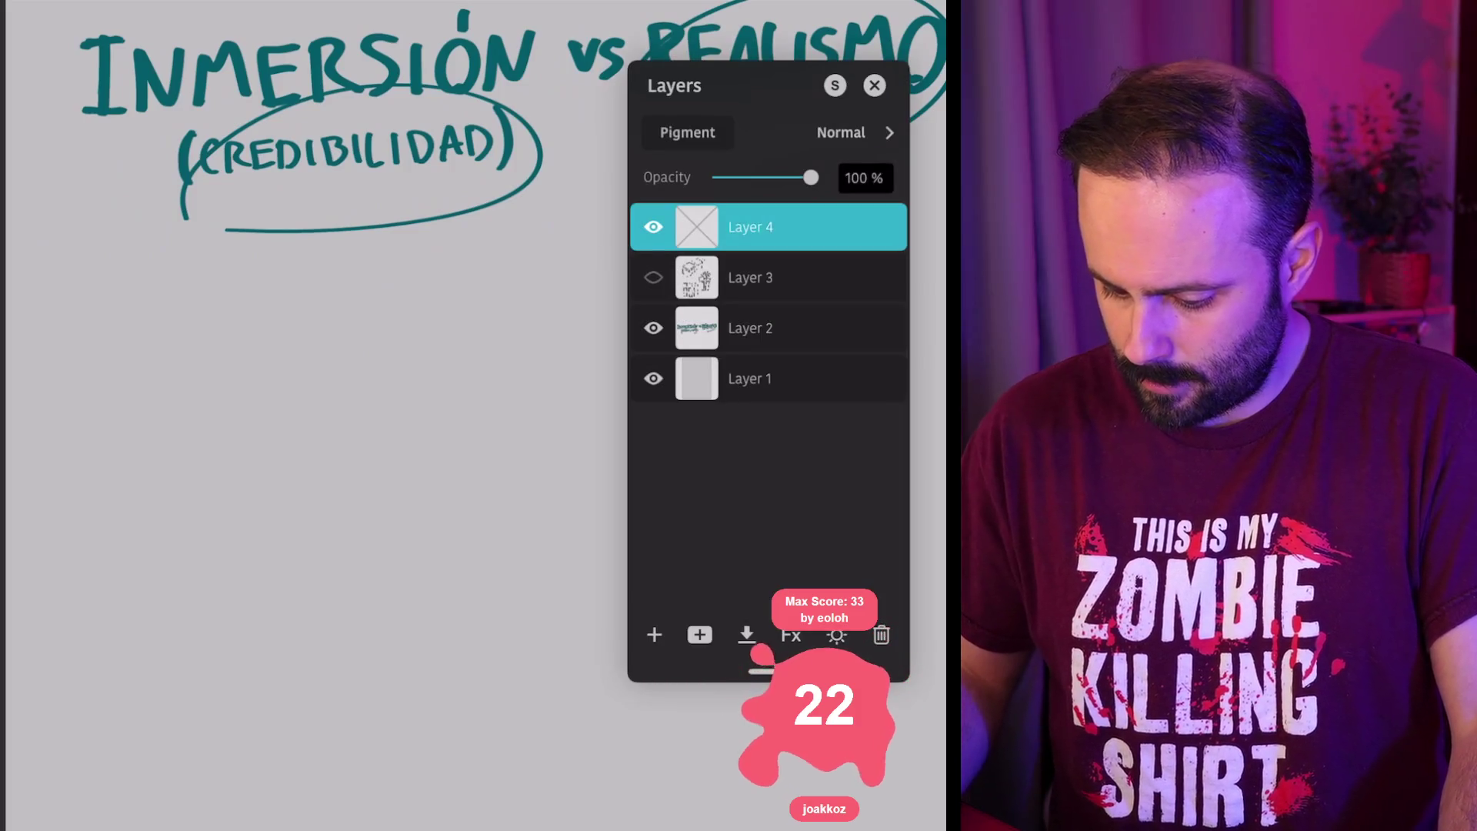
left_click(750, 328)
left_click(750, 227)
key("c")
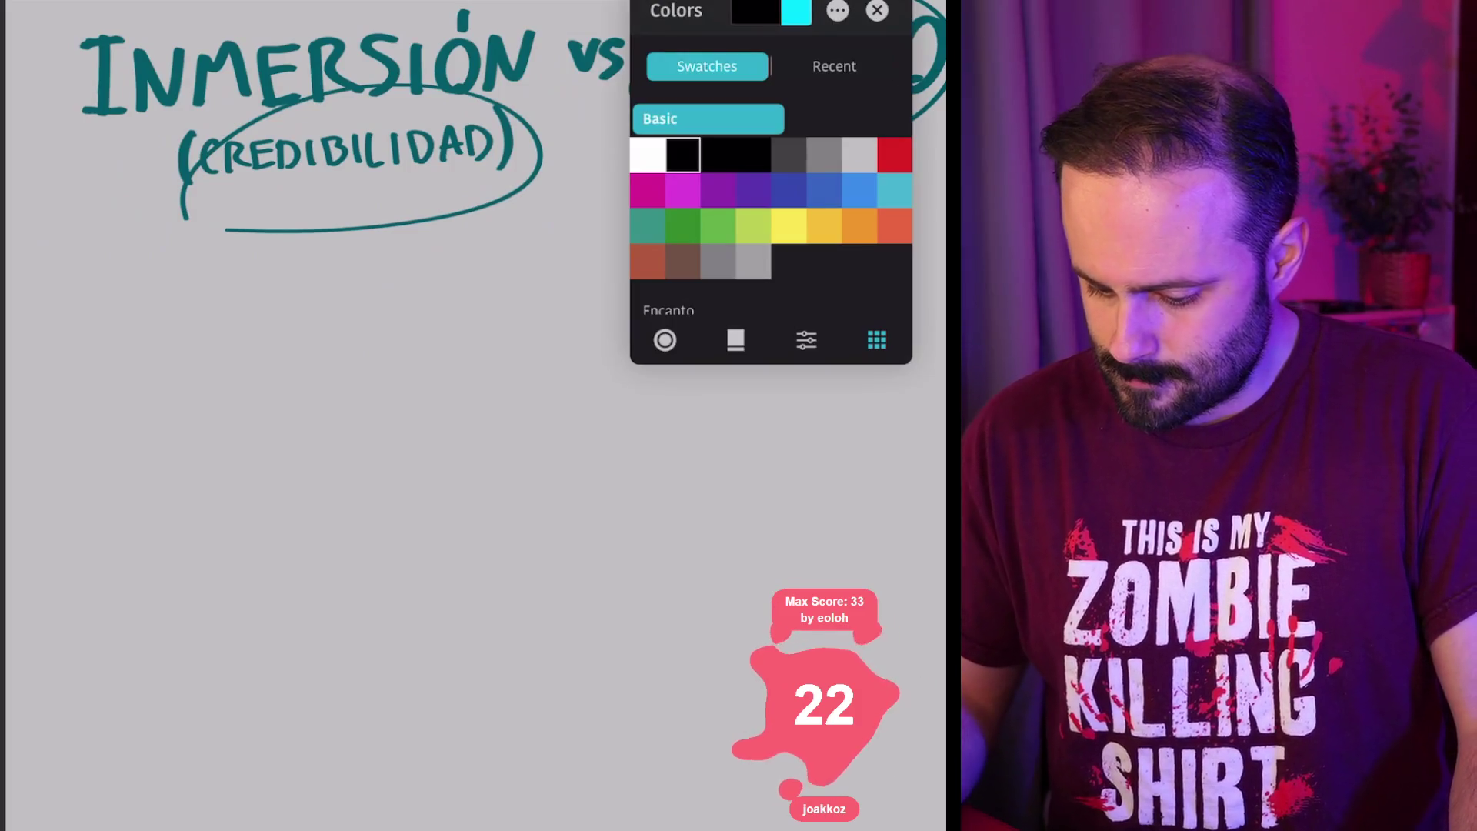
left_click(647, 225)
key("c")
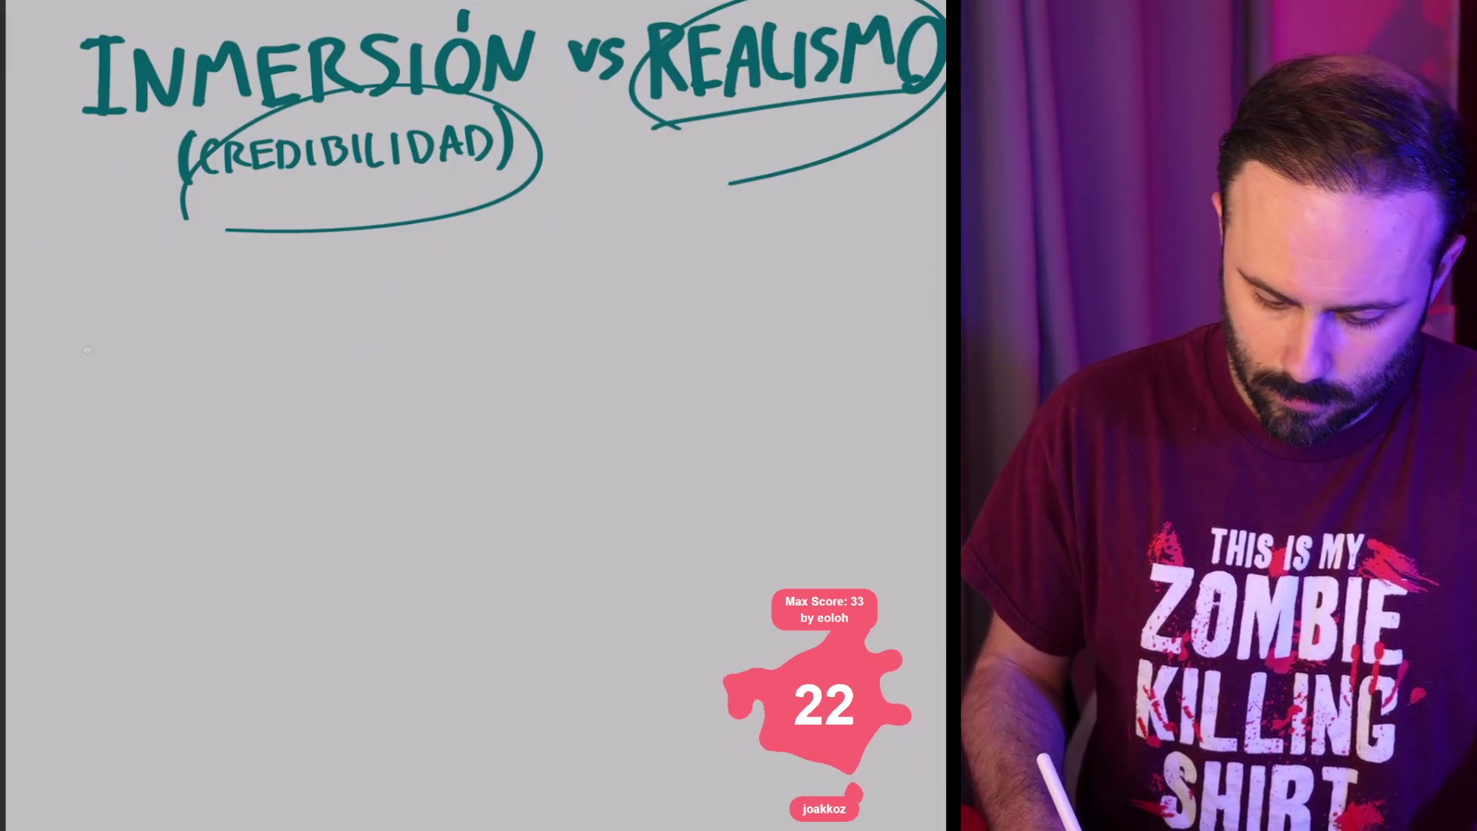
left_click(93, 338)
Step: Darken the teal to hex 1f4f49 with CMYK K at 69 and repaint the dot
key("c")
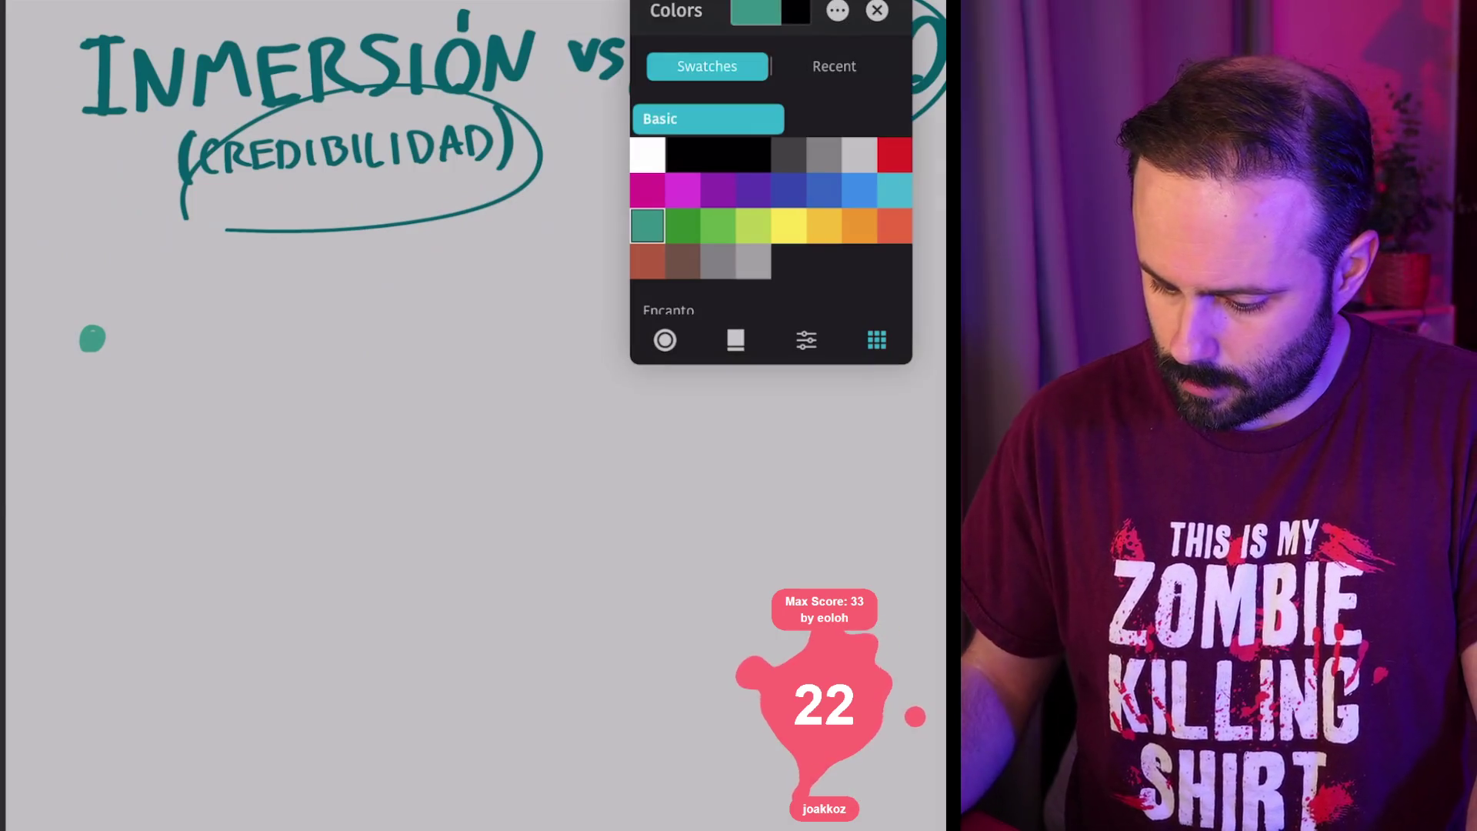
left_click(834, 67)
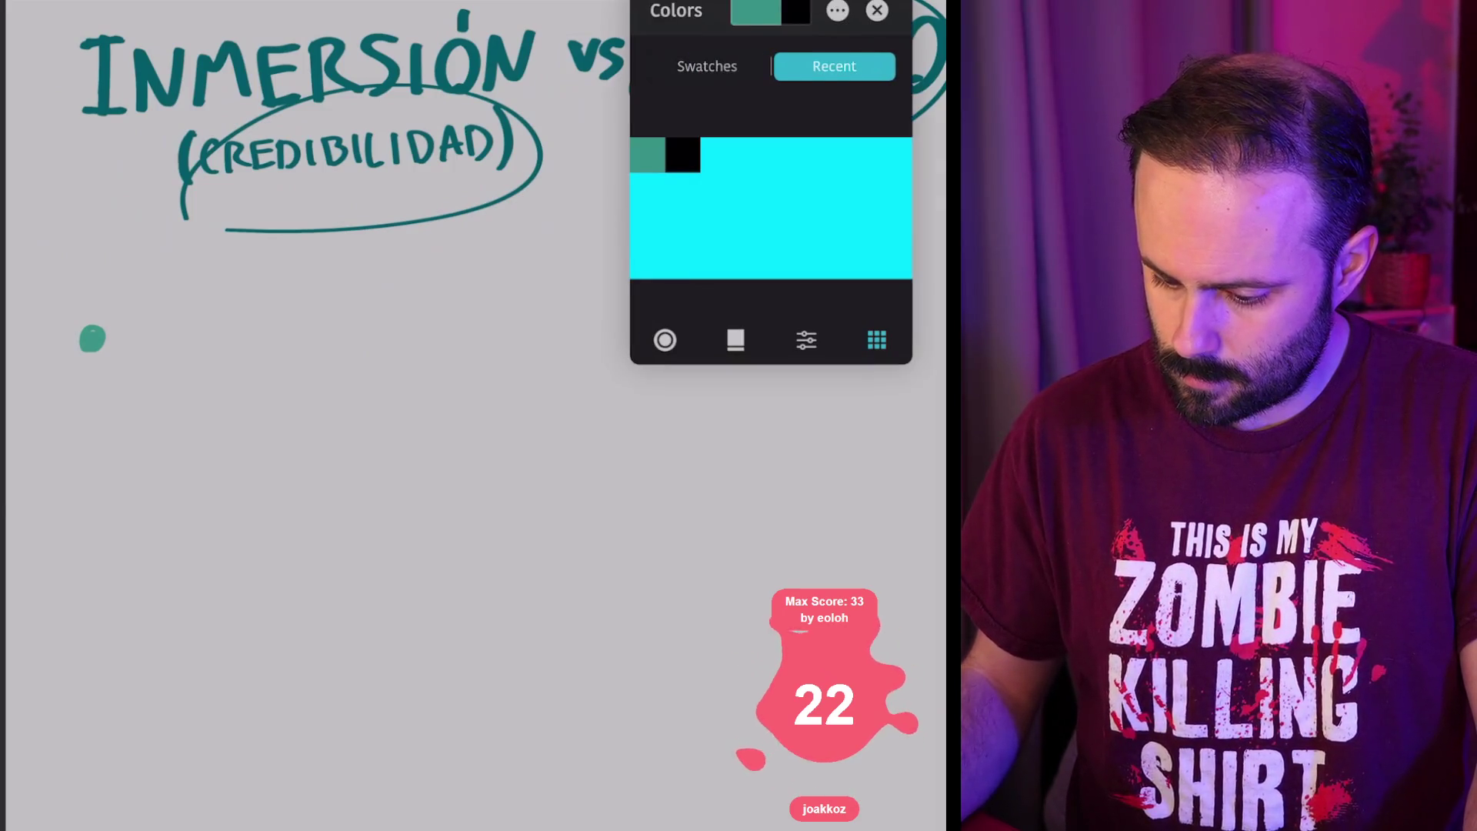
key("c")
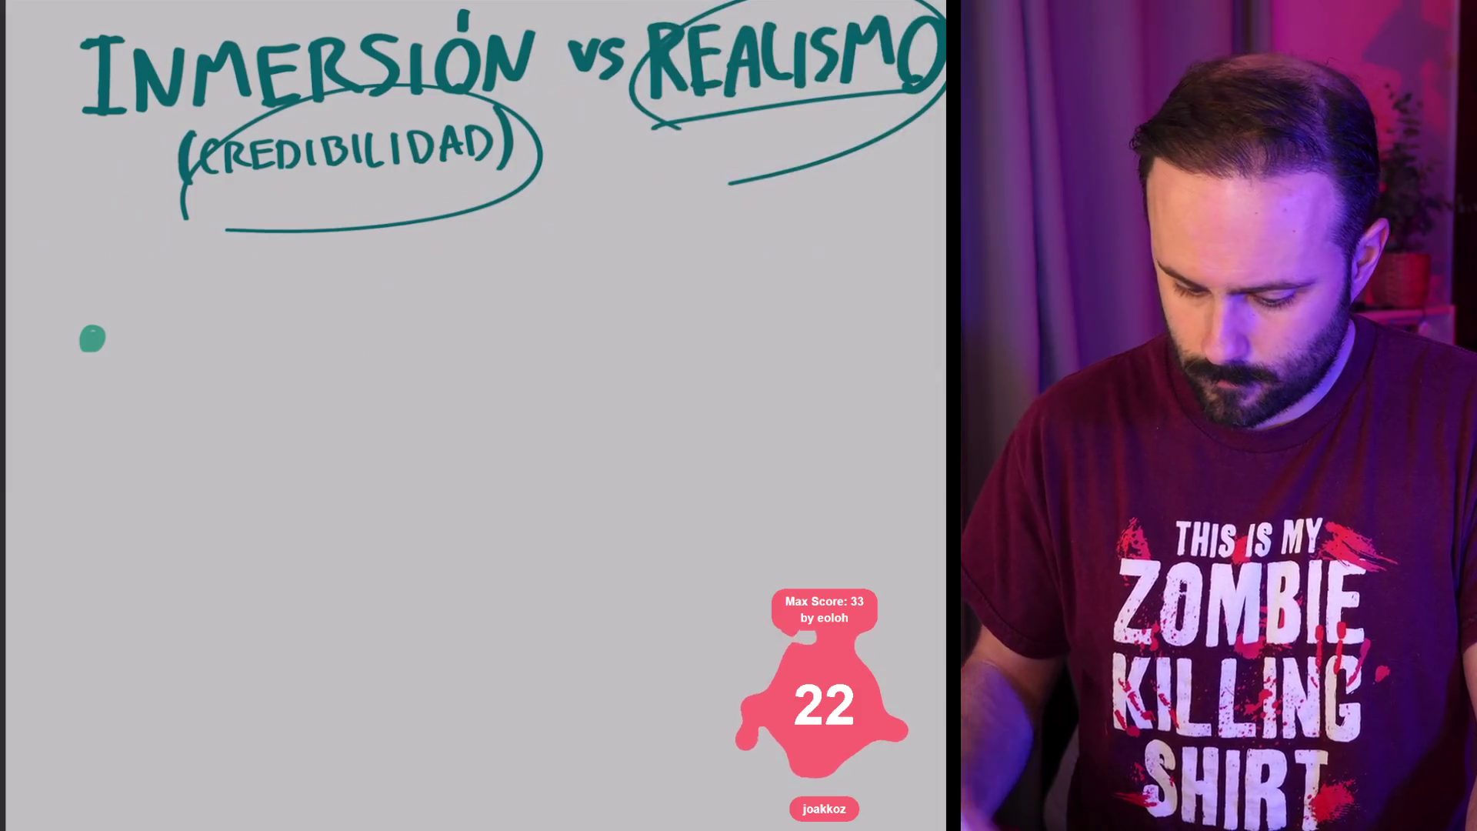
left_click(104, 339)
key("l")
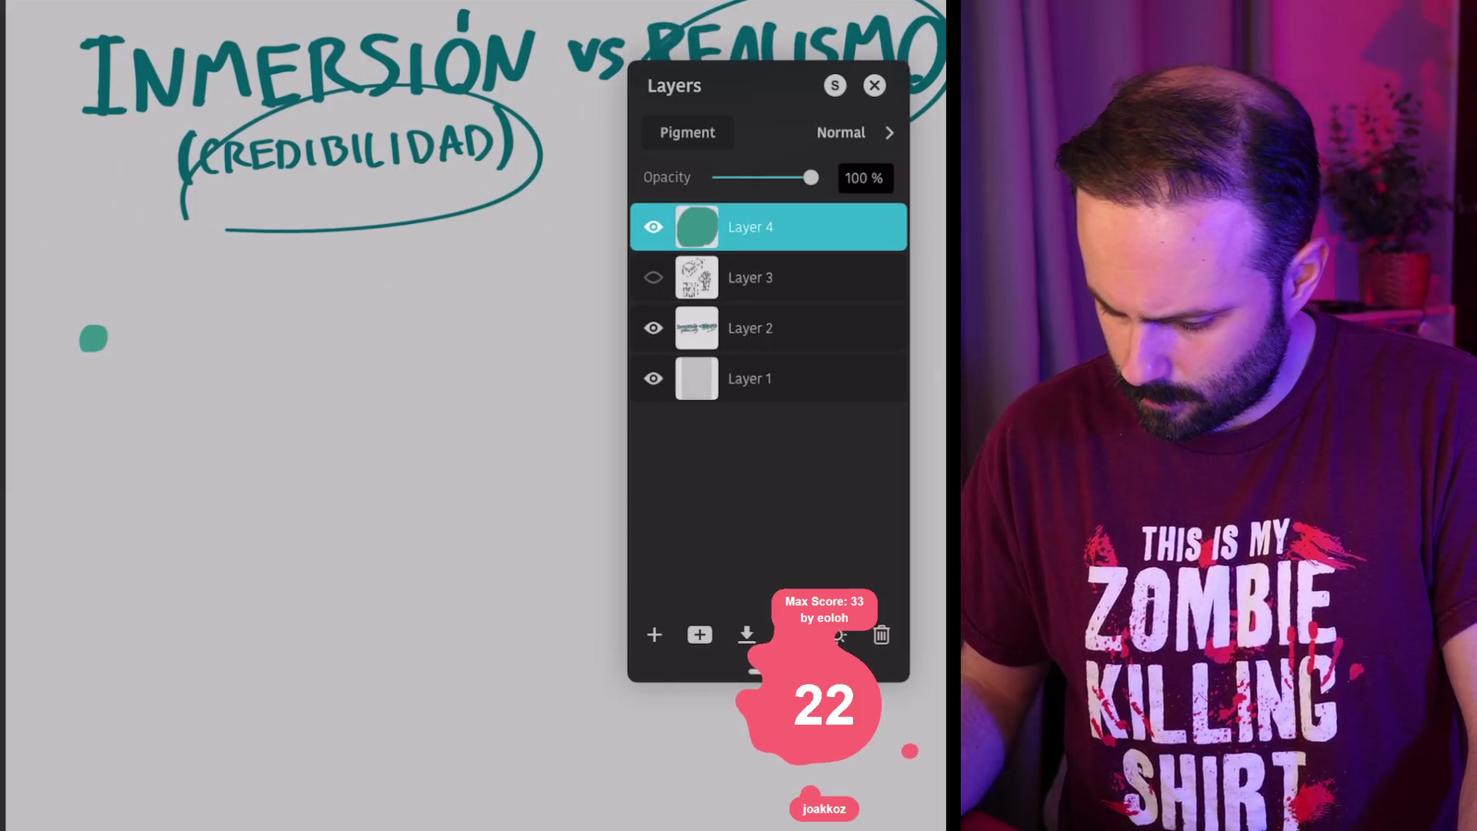
key("c")
left_click(806, 340)
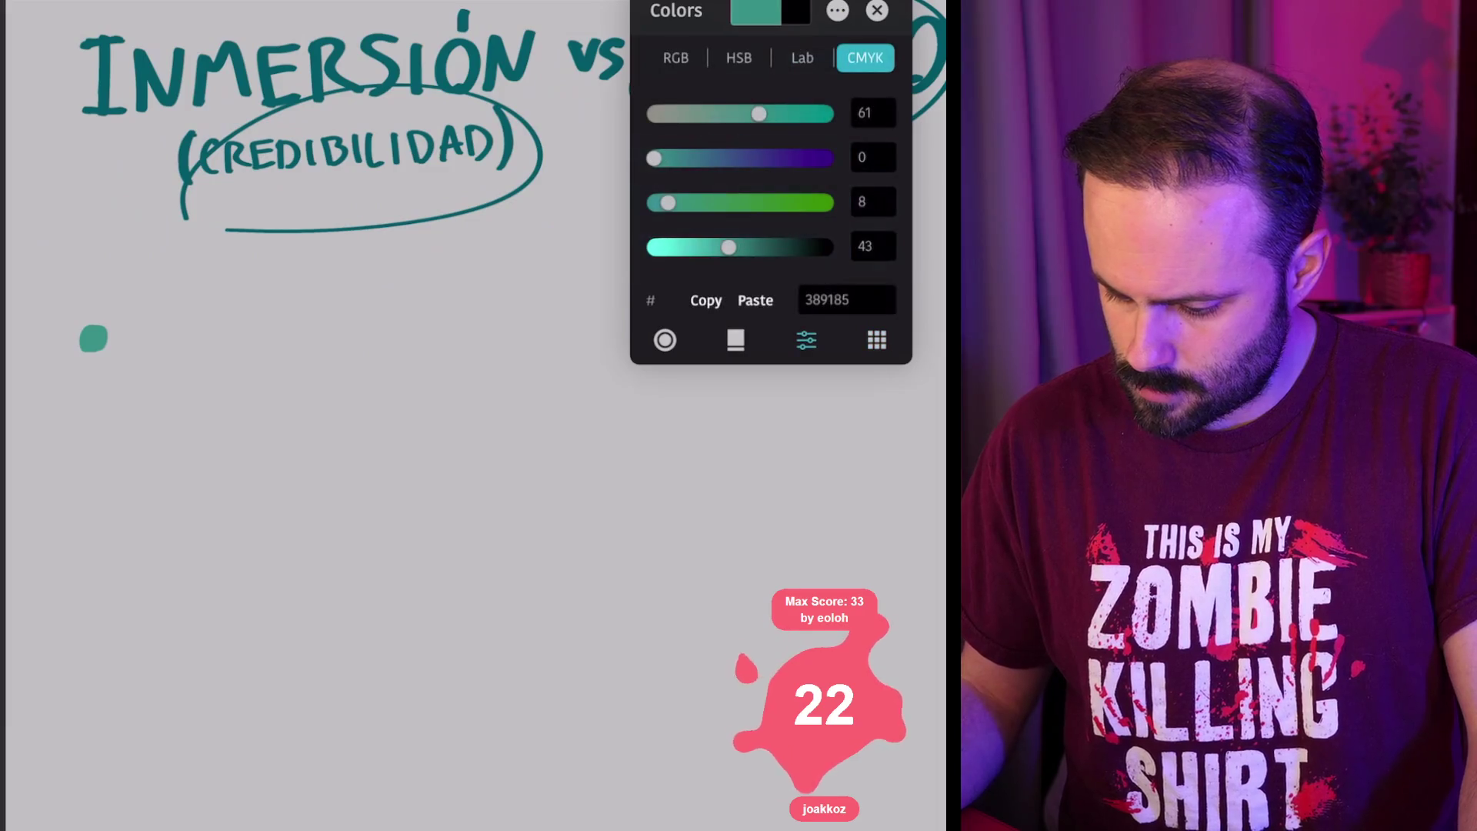
left_click_drag(726, 247, 768, 247)
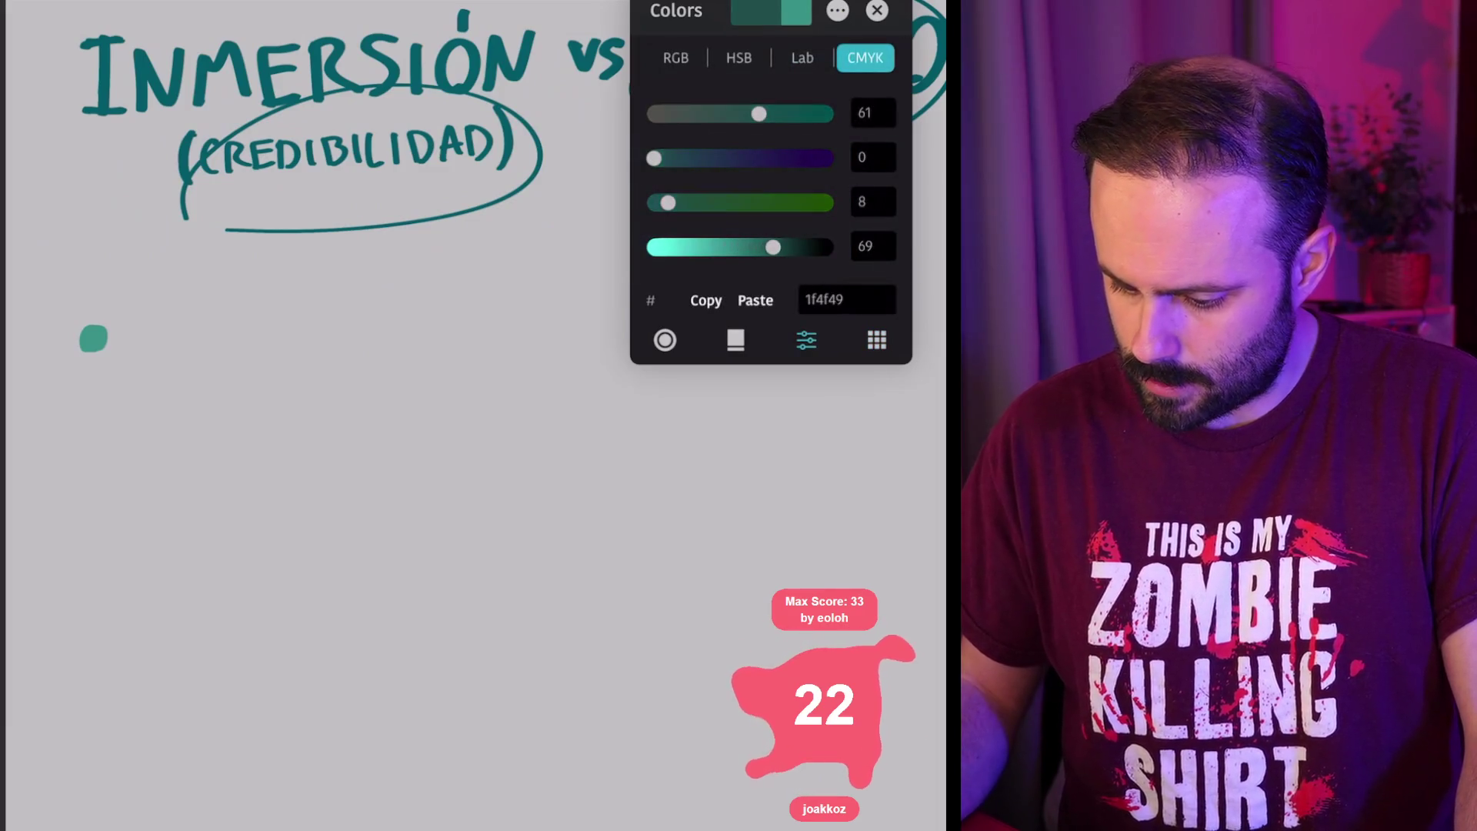
key("c")
left_click(96, 338)
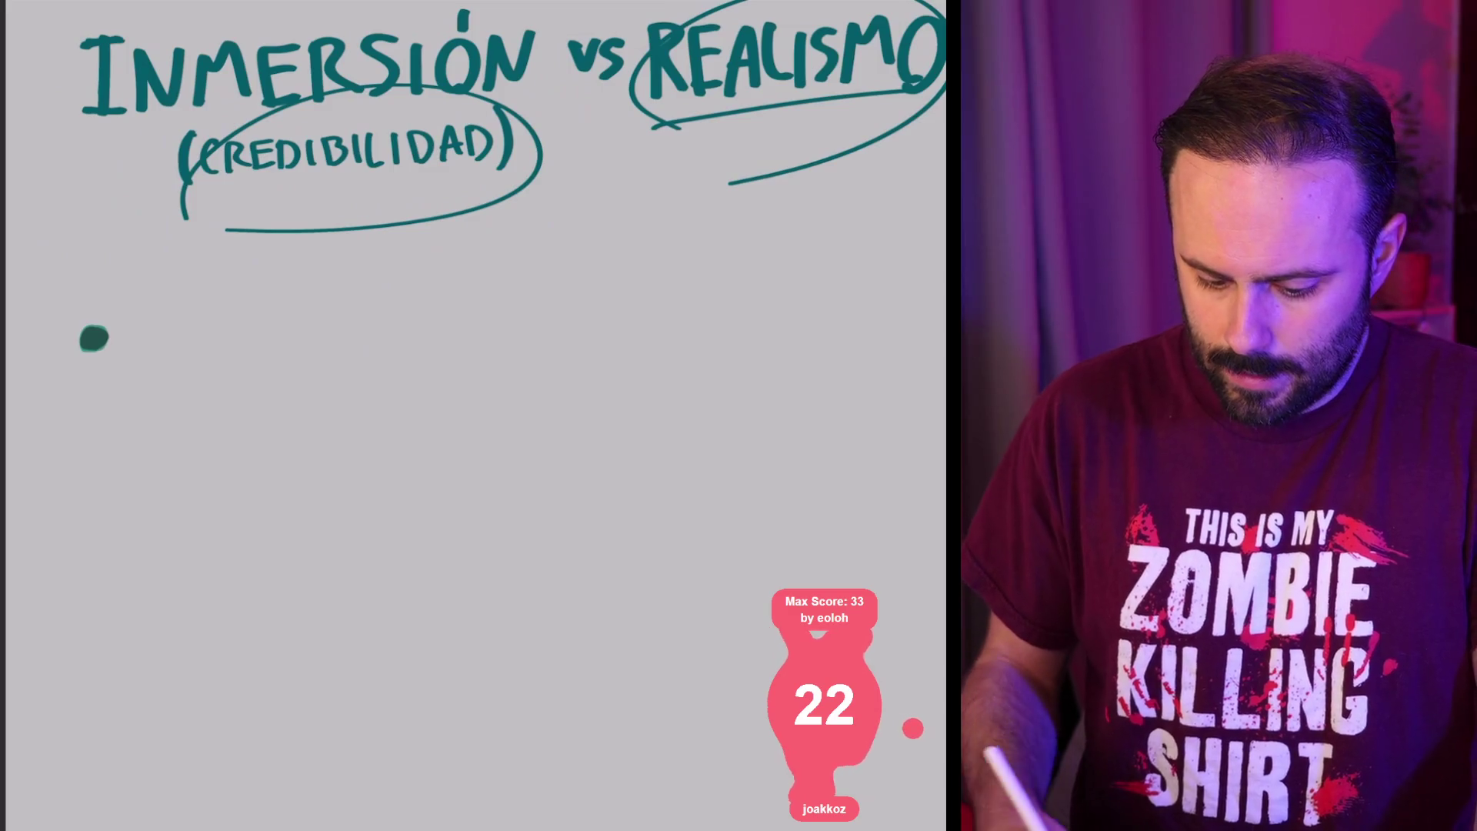
Step: Handwrite "EL PACTO" in quotes after the bullet dot
mouse_move(142, 361)
left_mouse_down()
mouse_move(141, 331)
mouse_move(163, 329)
left_mouse_up()
mouse_move(146, 344)
left_mouse_down()
mouse_move(163, 343)
mouse_move(166, 366)
left_mouse_up()
left_click_drag(177, 315, 203, 361)
left_click_drag(118, 291, 132, 299)
left_click_drag(107, 302, 122, 310)
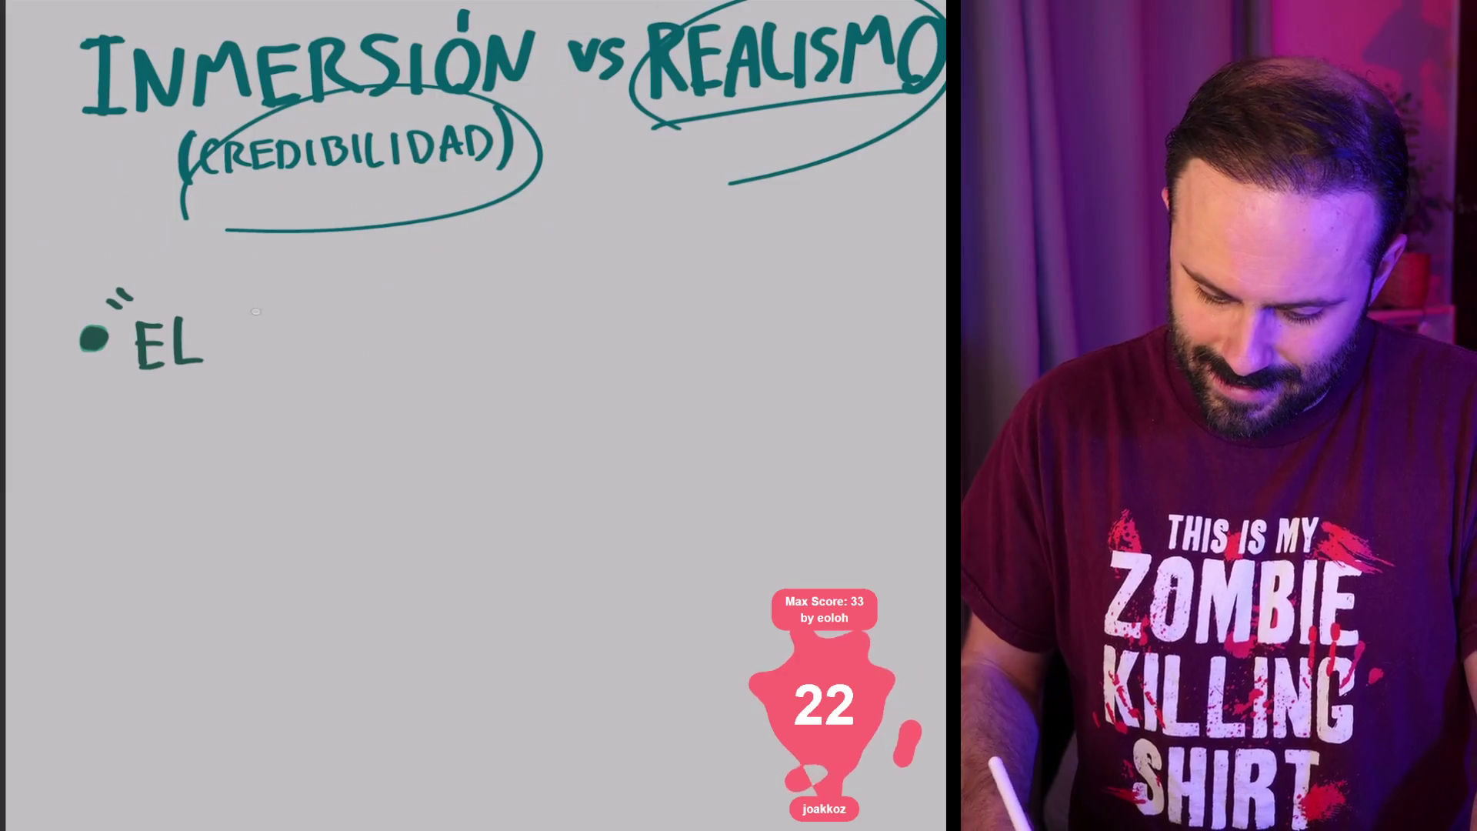
left_click_drag(254, 311, 254, 362)
mouse_move(251, 312)
left_mouse_down()
mouse_move(281, 320)
mouse_move(260, 339)
left_mouse_up()
mouse_move(303, 316)
left_mouse_down()
mouse_move(285, 364)
mouse_move(322, 362)
left_mouse_up()
mouse_move(336, 320)
left_mouse_down()
mouse_move(363, 316)
mouse_move(358, 361)
mouse_move(388, 363)
left_mouse_up()
left_click_drag(363, 321, 473, 302)
left_click_drag(498, 291, 489, 306)
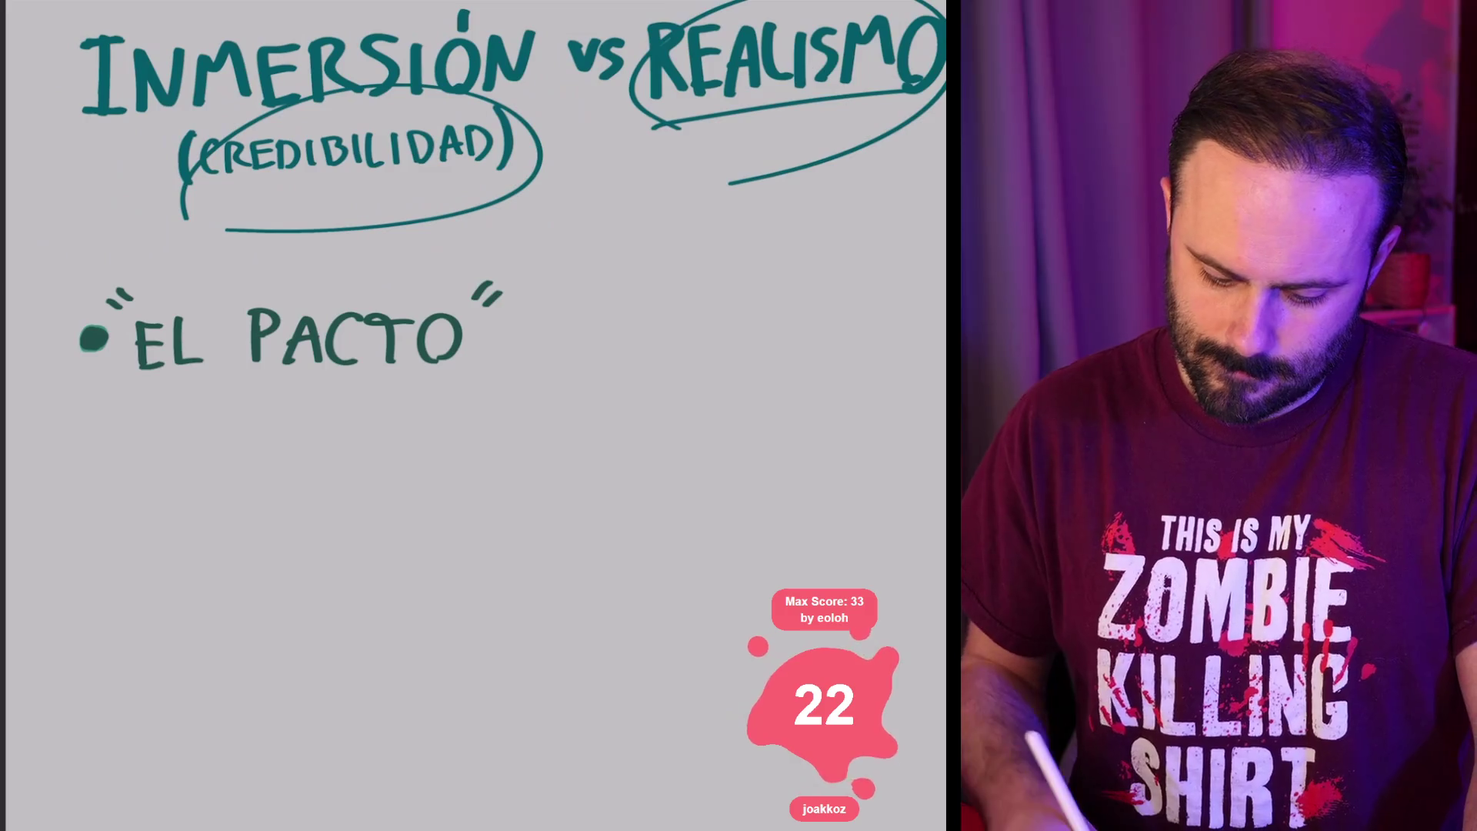
Step: Write "(CON EL JUGADOR)" on the line below
mouse_move(130, 396)
left_mouse_down()
mouse_move(128, 456)
mouse_move(164, 418)
mouse_move(203, 420)
mouse_move(223, 441)
mouse_move(242, 427)
left_mouse_up()
mouse_move(222, 441)
left_mouse_down()
mouse_move(269, 439)
mouse_move(326, 407)
left_mouse_up()
mouse_move(313, 410)
left_mouse_down()
mouse_move(300, 439)
mouse_move(355, 412)
mouse_move(378, 431)
left_mouse_up()
mouse_move(406, 401)
left_mouse_down()
mouse_move(402, 434)
mouse_move(415, 435)
left_mouse_up()
left_click_drag(397, 423, 414, 421)
mouse_move(422, 406)
left_mouse_down()
mouse_move(421, 435)
mouse_move(454, 409)
left_mouse_up()
mouse_move(472, 437)
left_mouse_down()
mouse_move(474, 411)
mouse_move(495, 436)
left_mouse_up()
left_click_drag(505, 389, 514, 436)
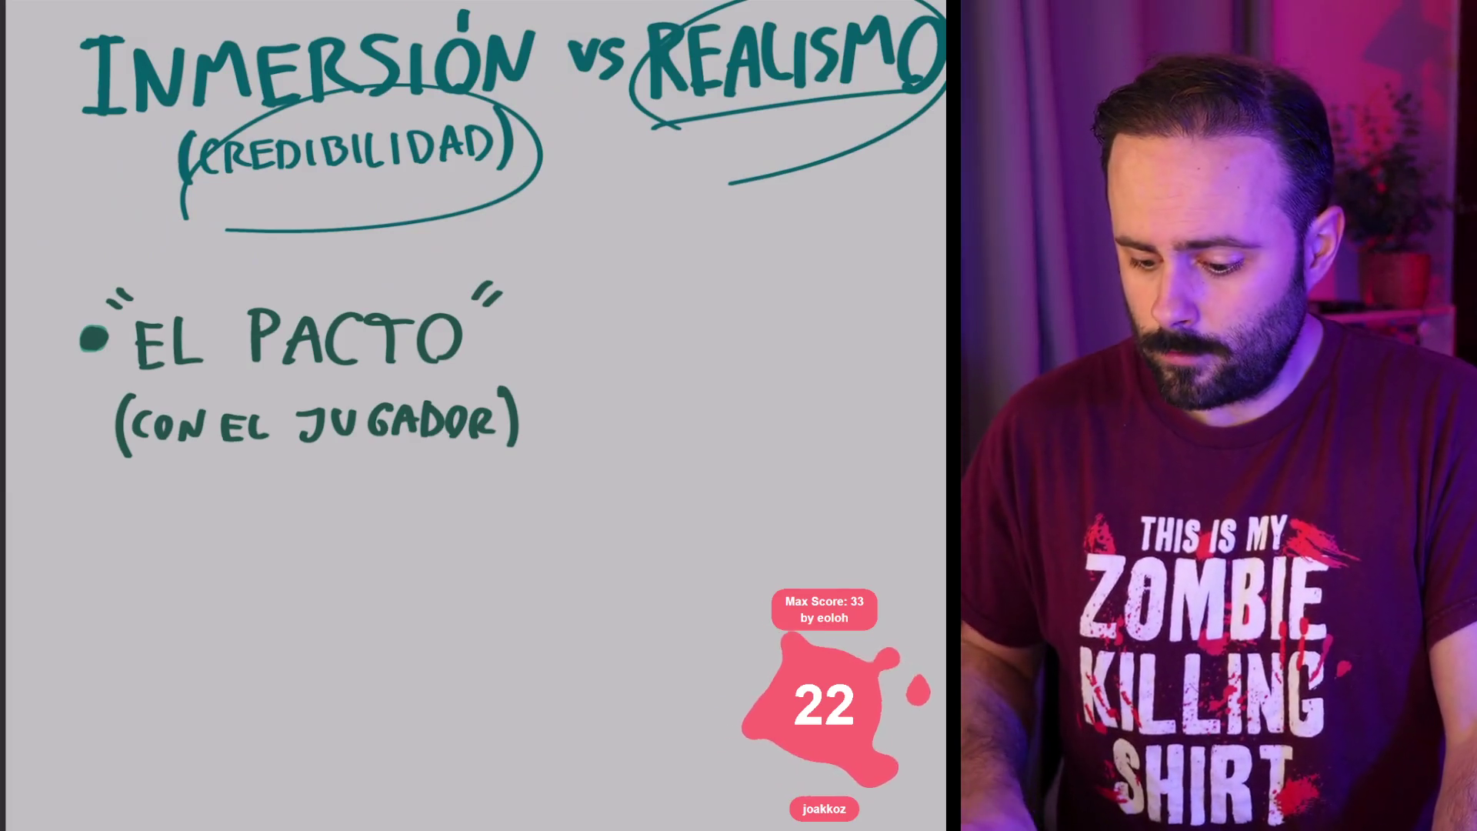
scroll(473, 415, "down", 2)
scroll(474, 415, "up", 2)
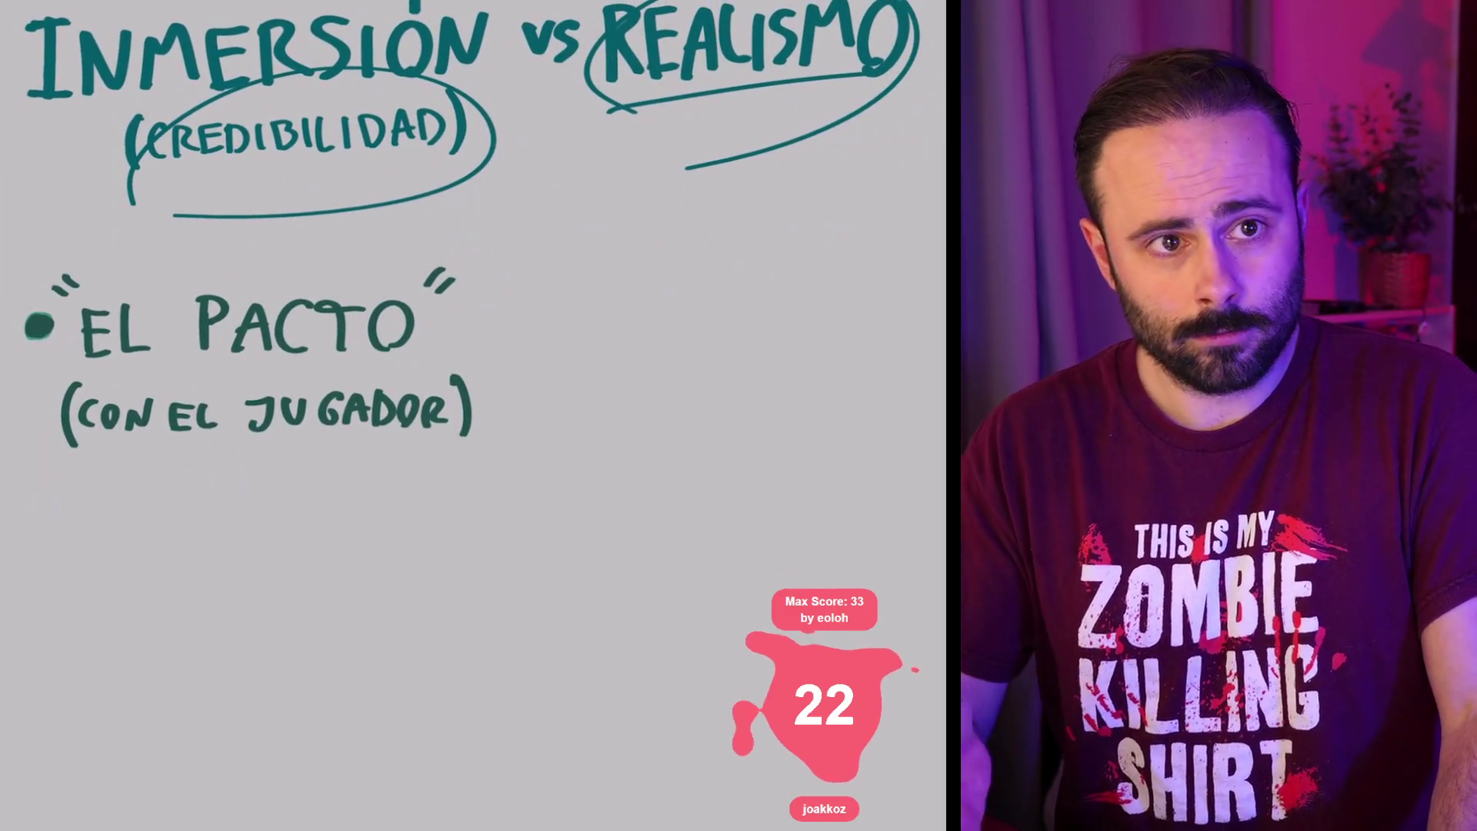
scroll(473, 416, "down", 1)
scroll(473, 415, "up", 1)
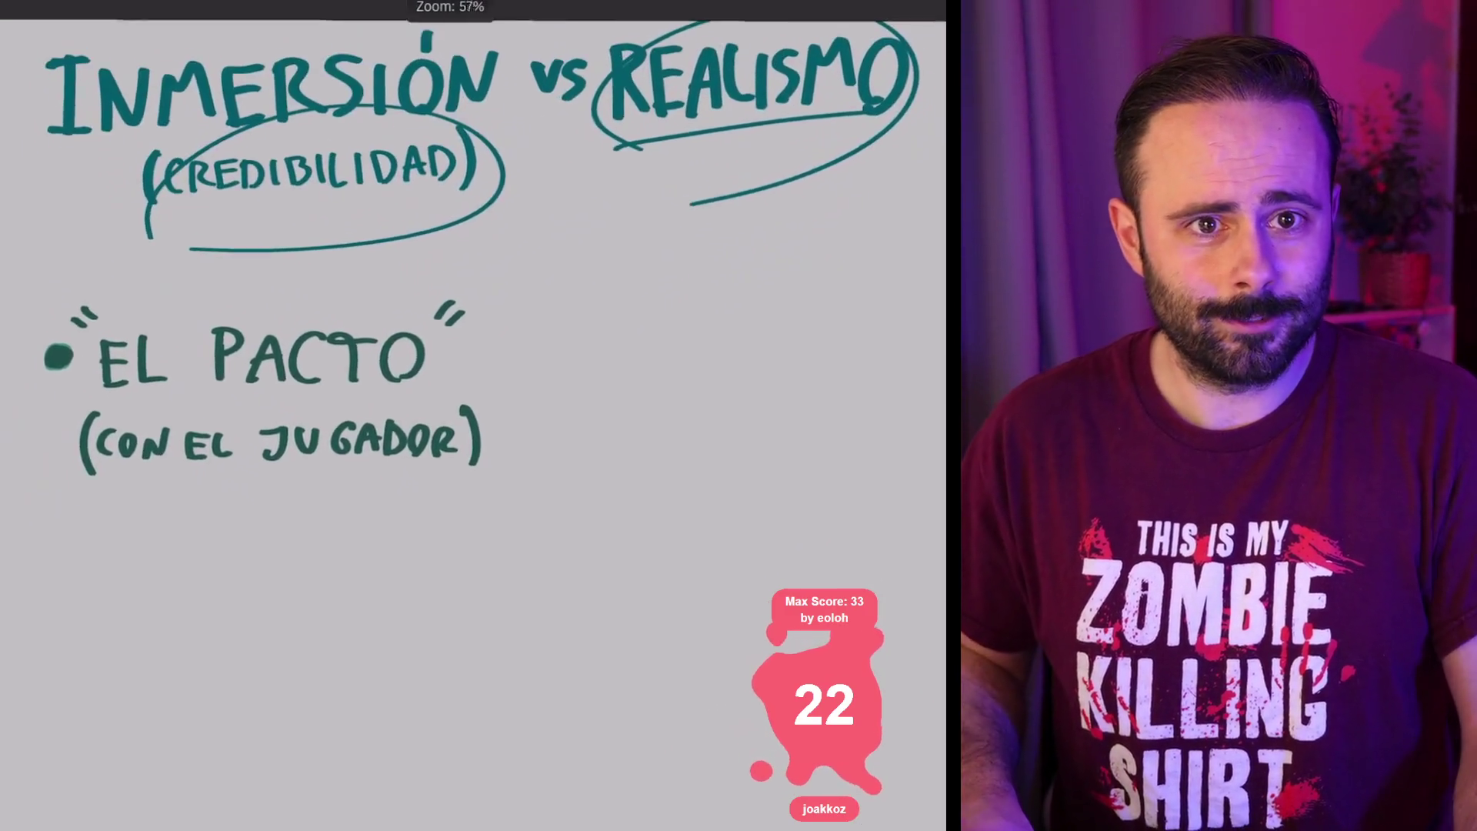
scroll(473, 416, "down", 1)
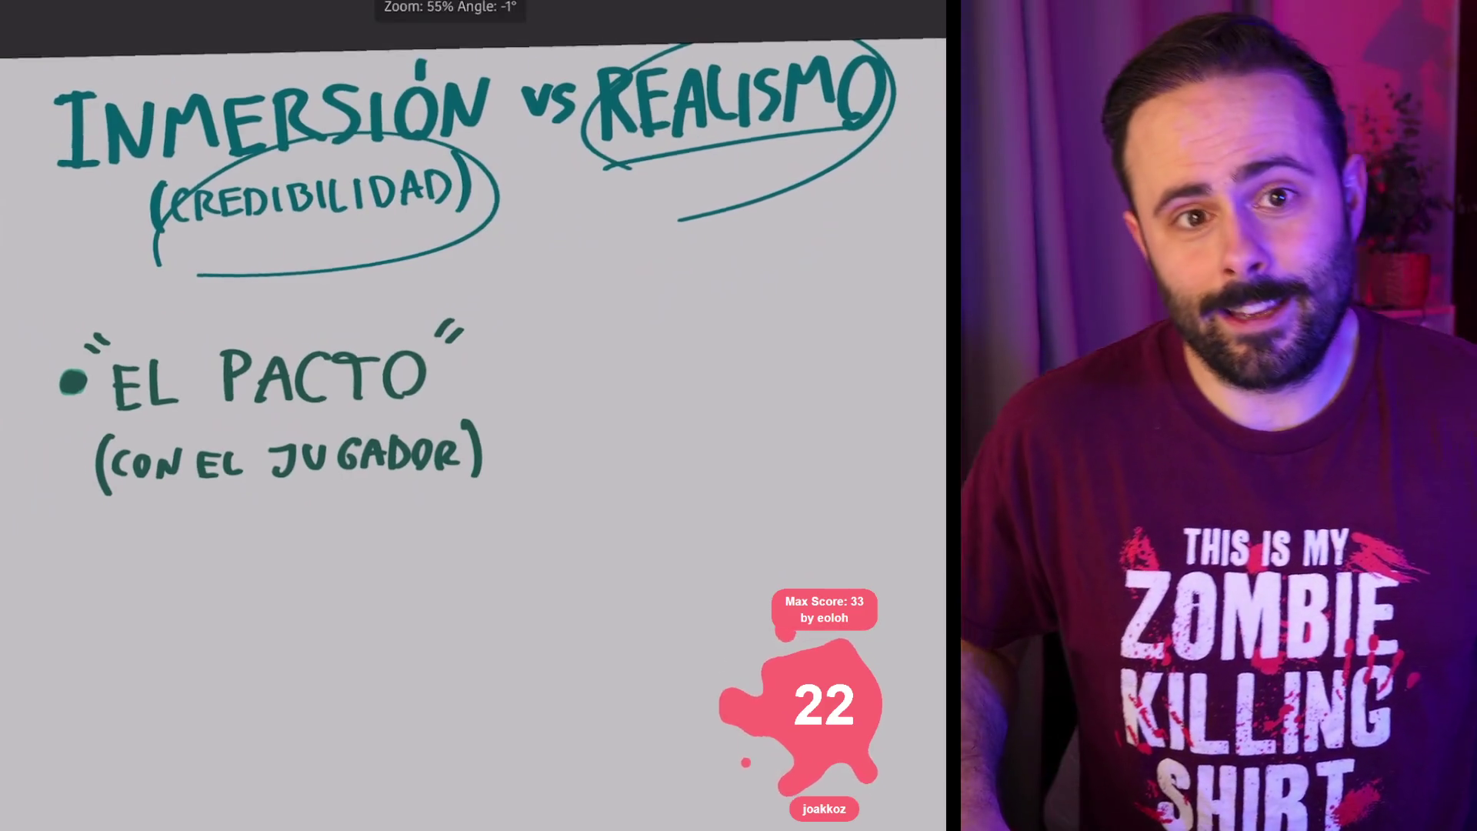
scroll(473, 415, "up", 2)
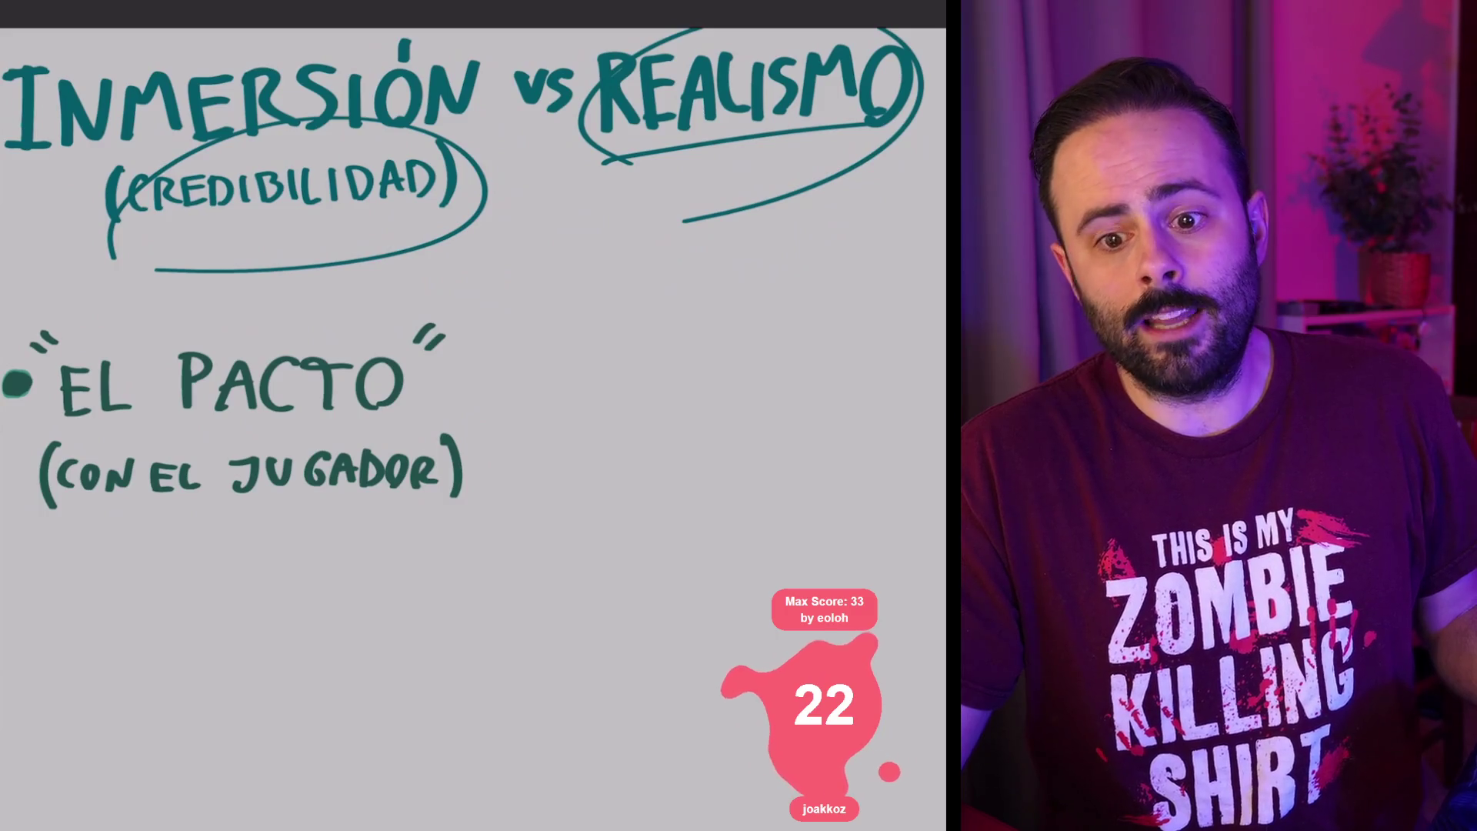
scroll(461, 231, "up", 3)
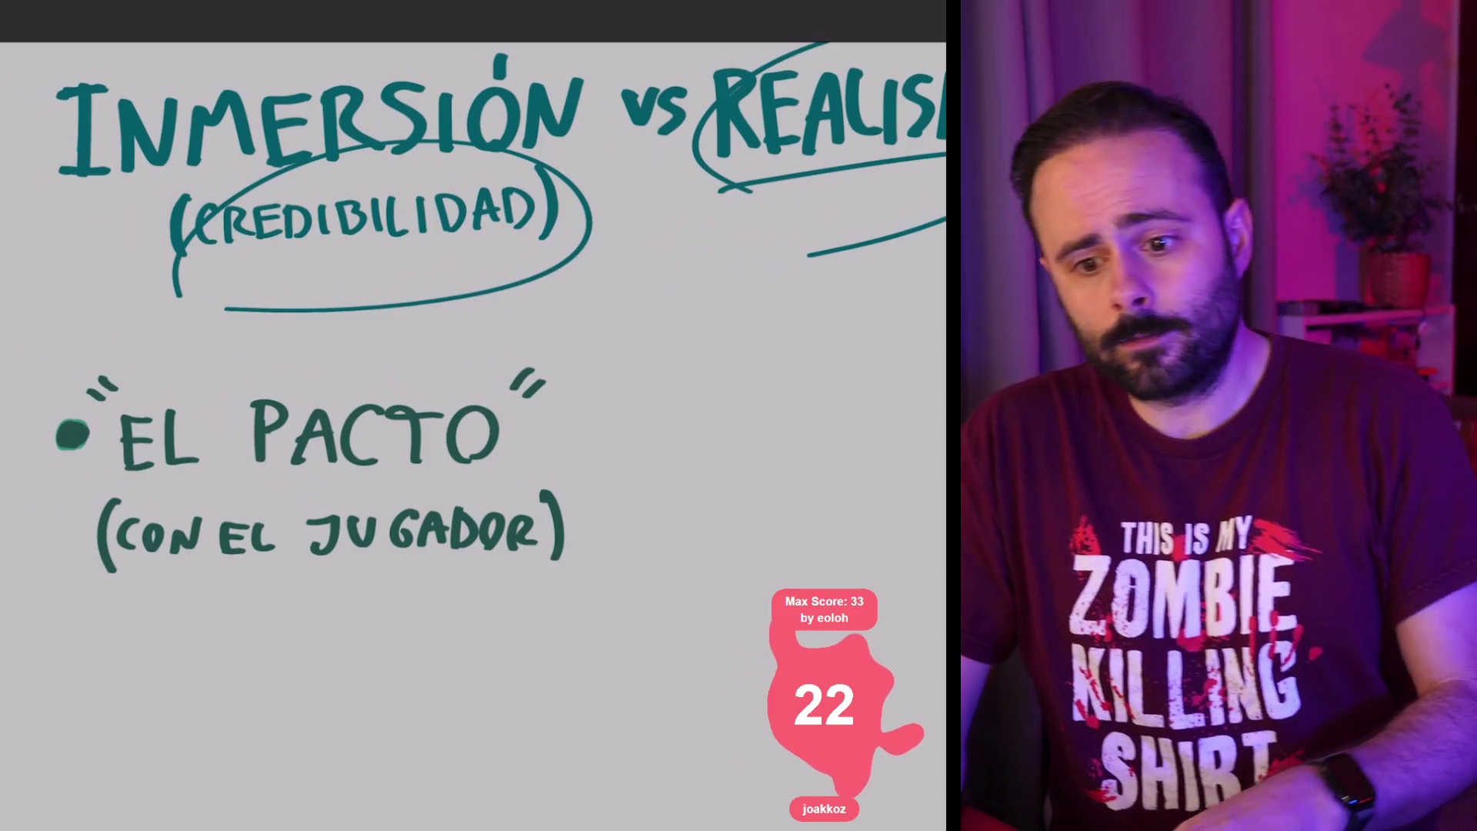
Step: Sketch a door with a knob dot, a tall rounded shape and a curved line under REALISMO
scroll(461, 385, "right", 5)
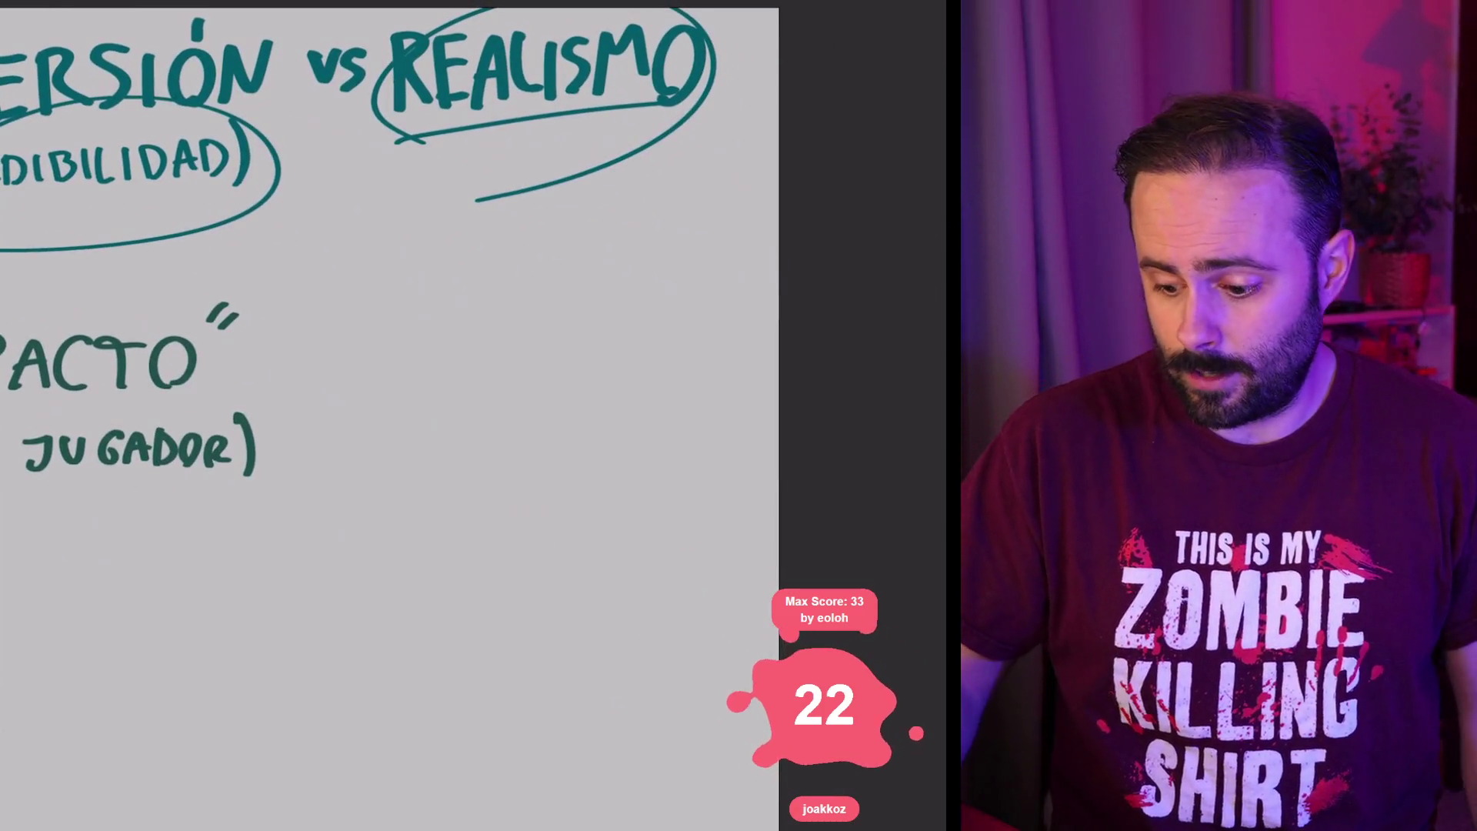
left_click_drag(354, 364, 374, 365)
mouse_move(369, 310)
left_mouse_down()
mouse_move(365, 384)
mouse_move(432, 284)
mouse_move(429, 379)
mouse_move(493, 372)
mouse_move(471, 239)
mouse_move(635, 246)
mouse_move(577, 370)
left_mouse_up()
left_click(411, 332)
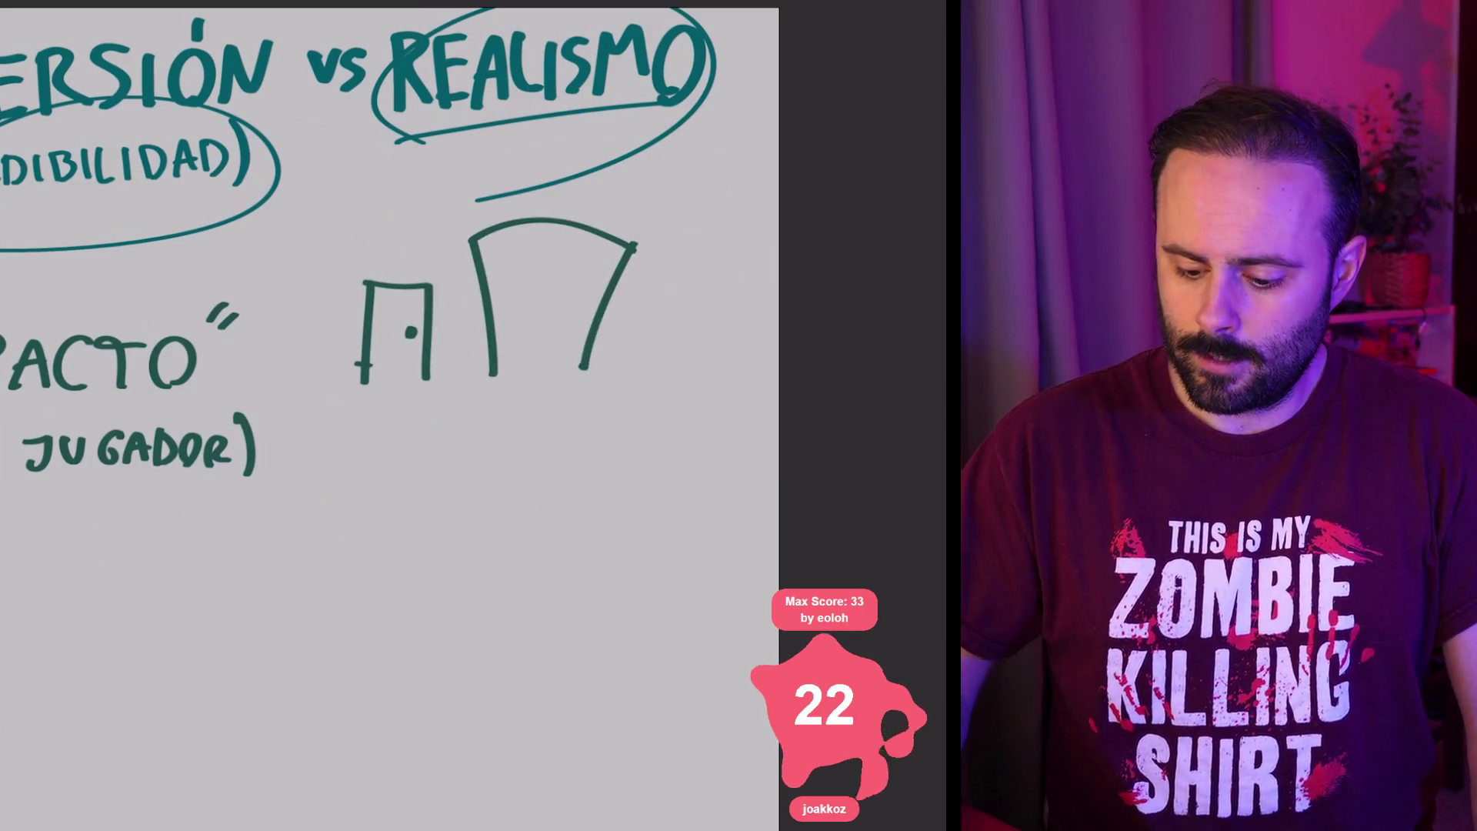
scroll(385, 416, "down", 1)
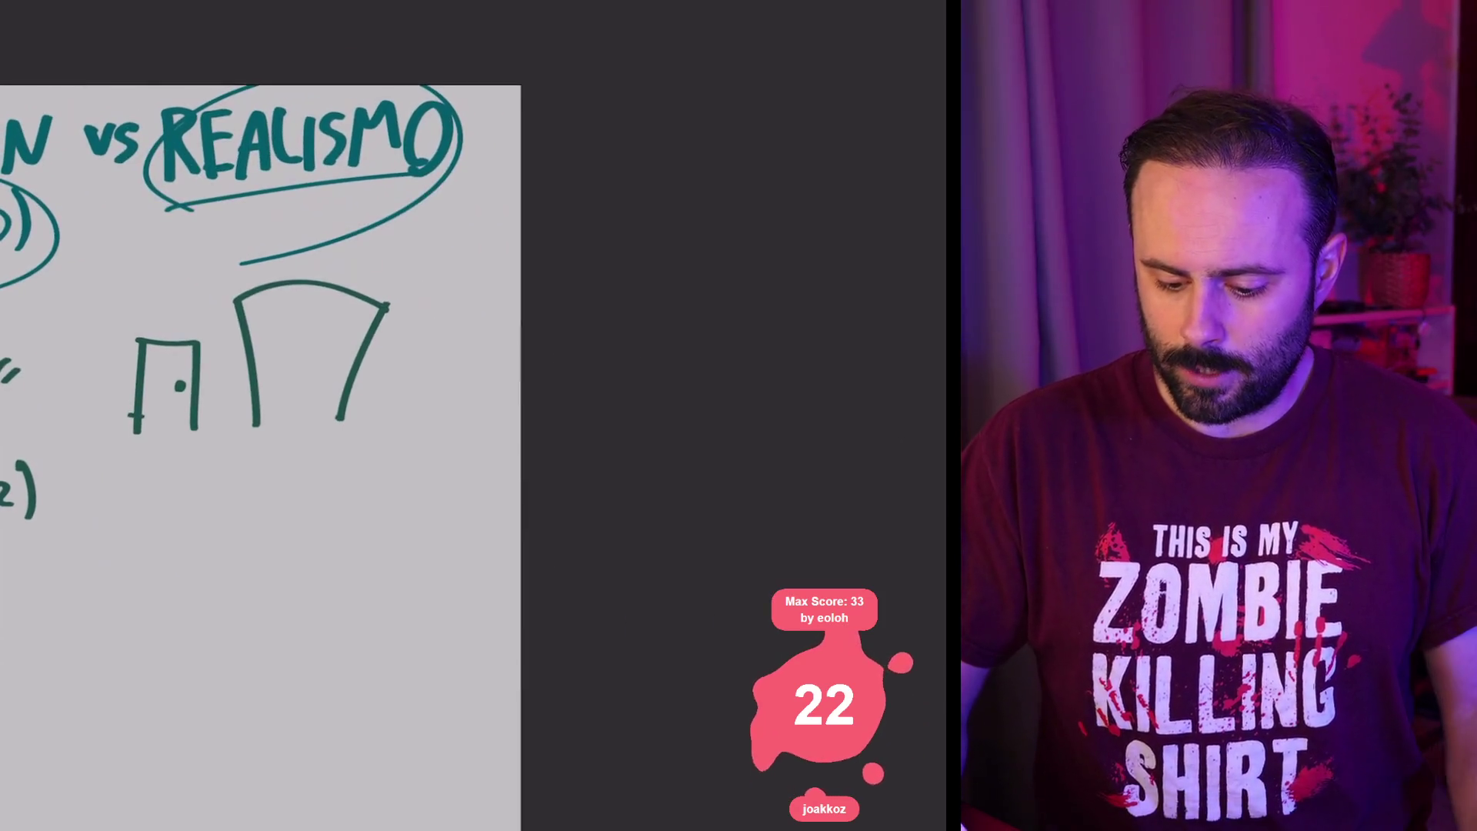
mouse_move(424, 427)
left_mouse_down()
mouse_move(406, 324)
mouse_move(485, 266)
mouse_move(467, 420)
left_mouse_up()
scroll(468, 420, "up", 2)
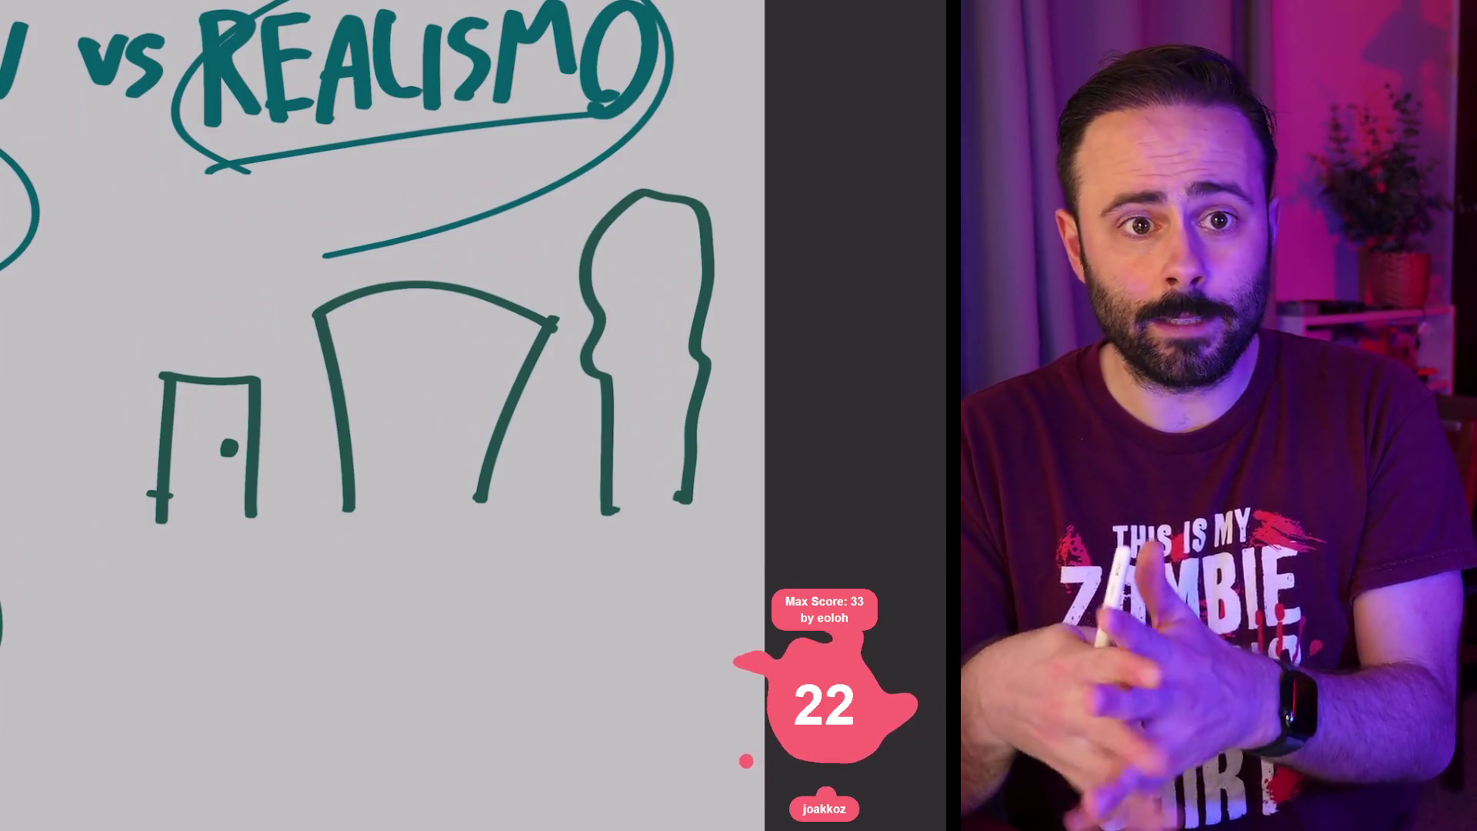
mouse_move(216, 564)
left_mouse_down()
mouse_move(273, 589)
mouse_move(359, 552)
left_mouse_up()
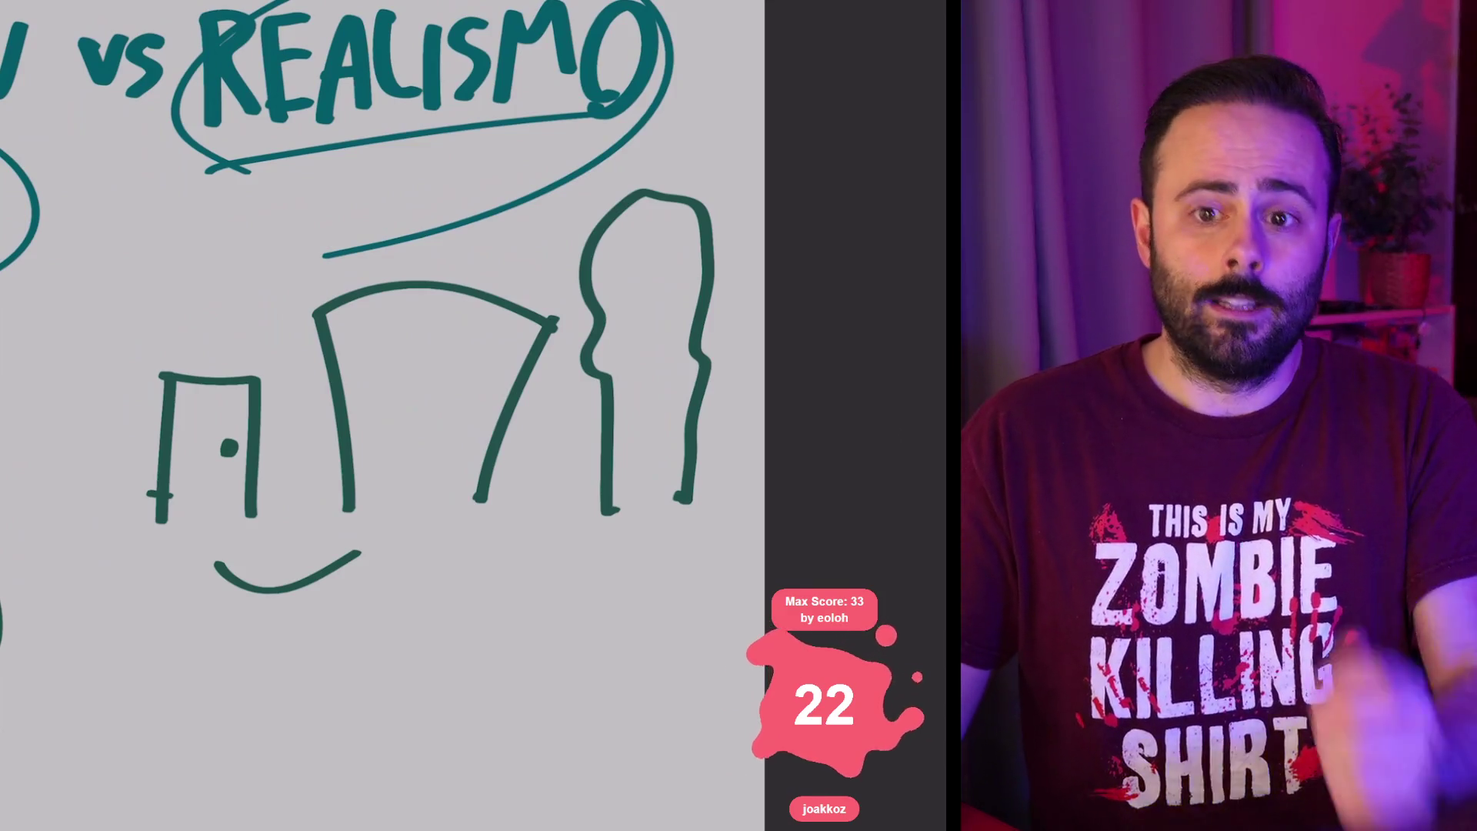
Step: Draw a teal curve sweeping down-left from below '(CON EL JUGADOR)' toward empty space
scroll(385, 415, "down", 5)
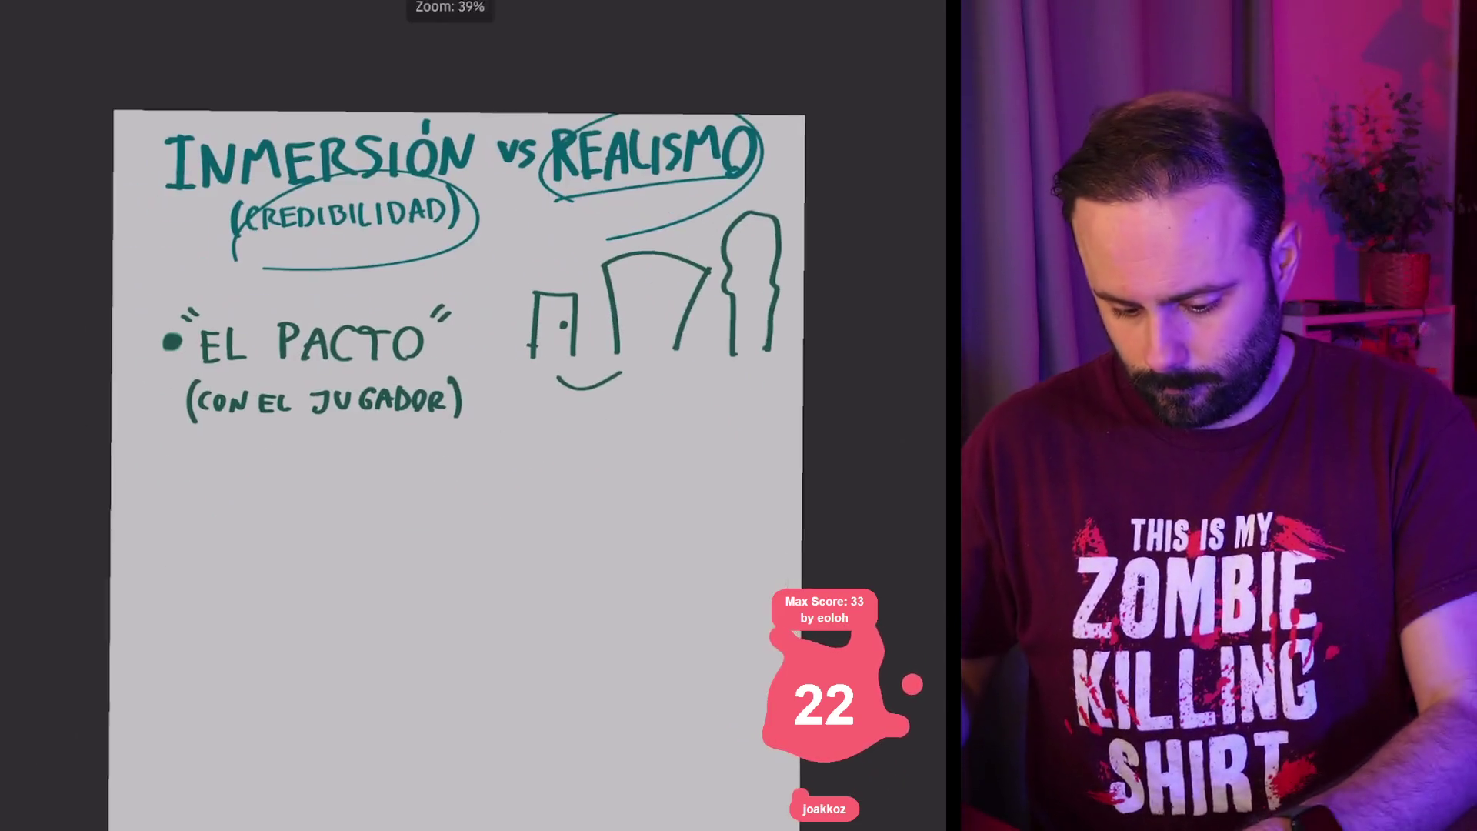
scroll(461, 415, "up", 2)
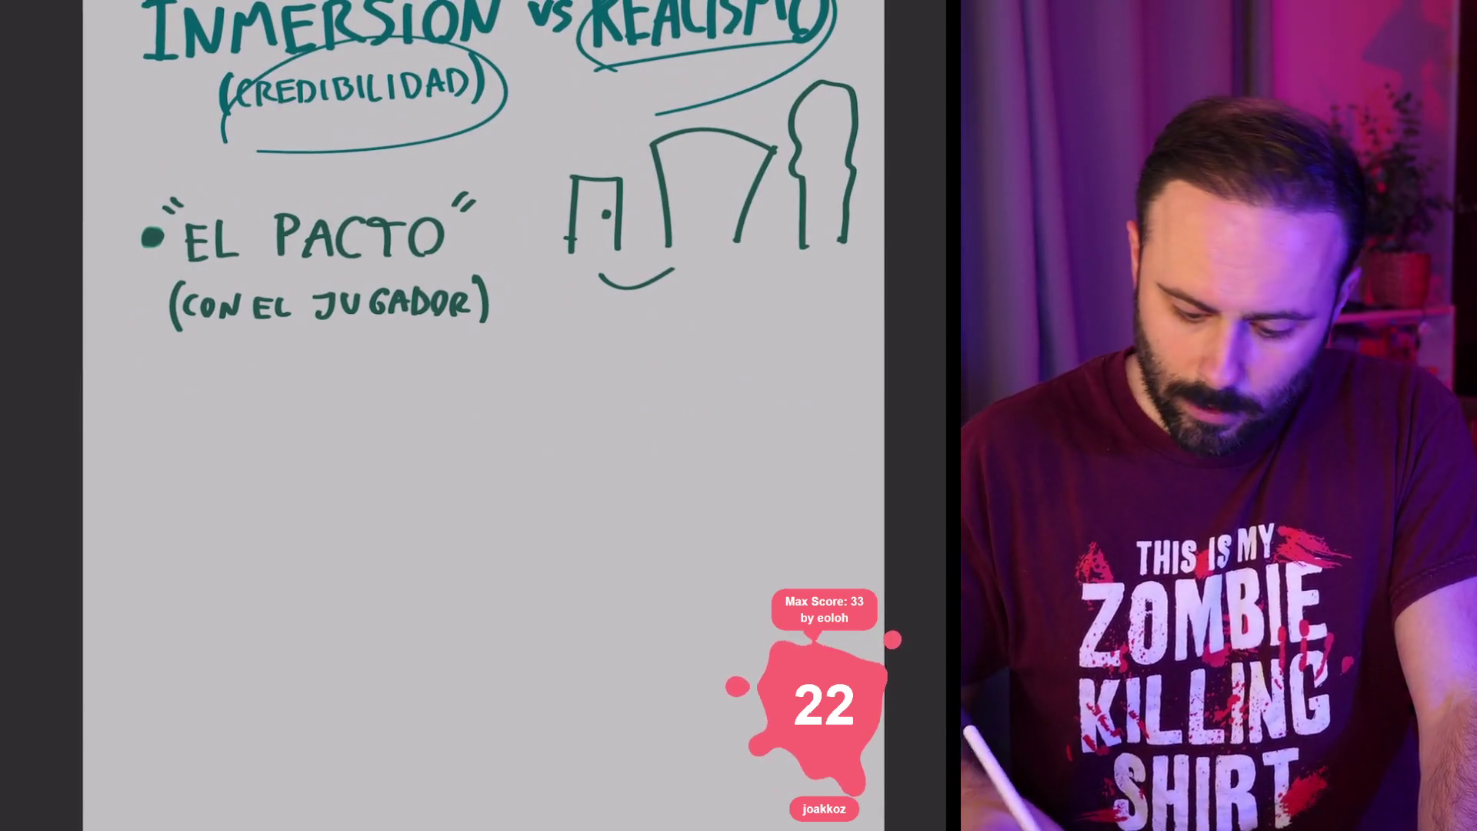
left_click_drag(335, 342, 154, 467)
scroll(492, 416, "down", 3)
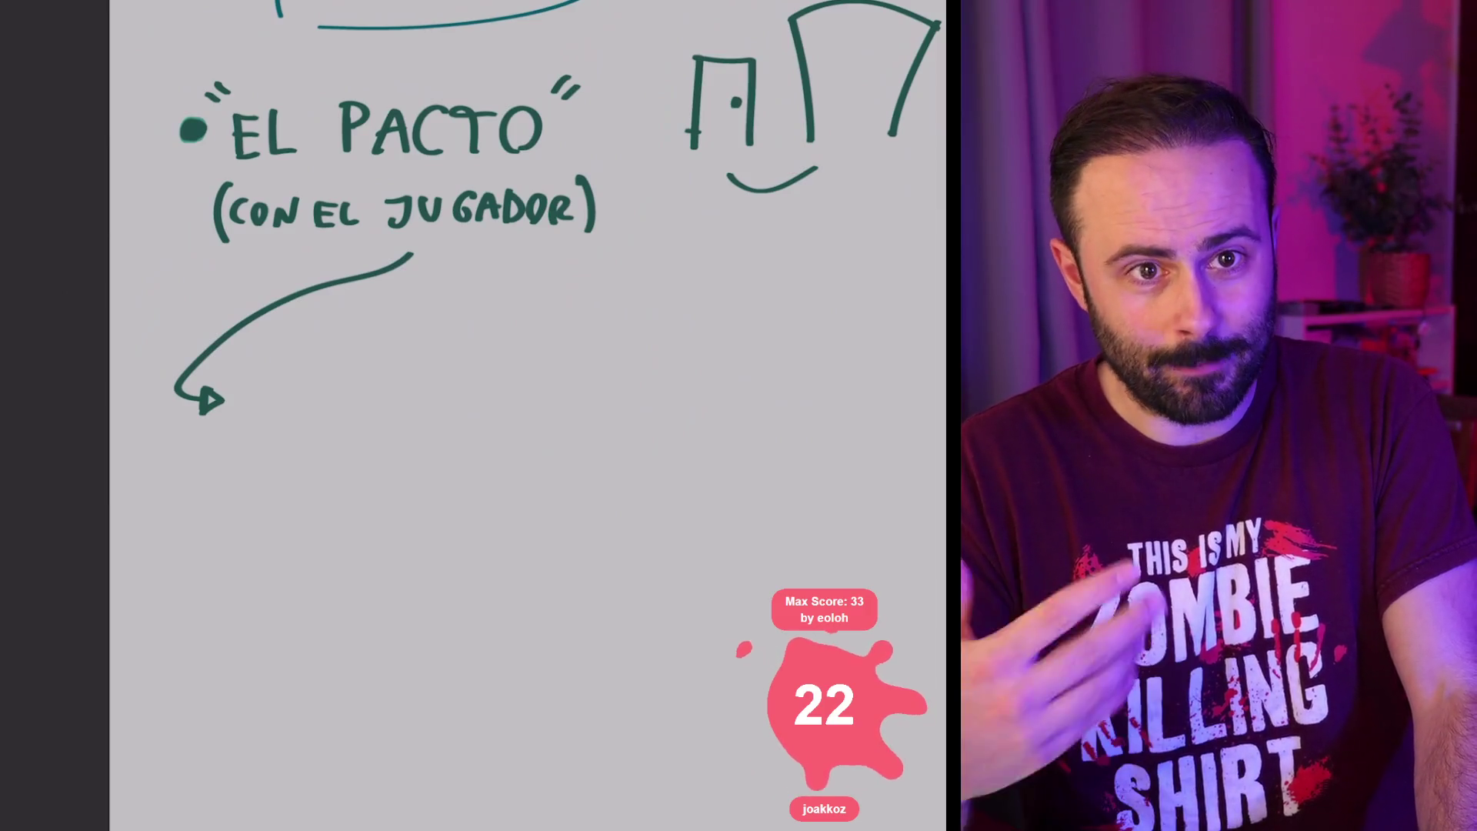
scroll(525, 280, "up", 3)
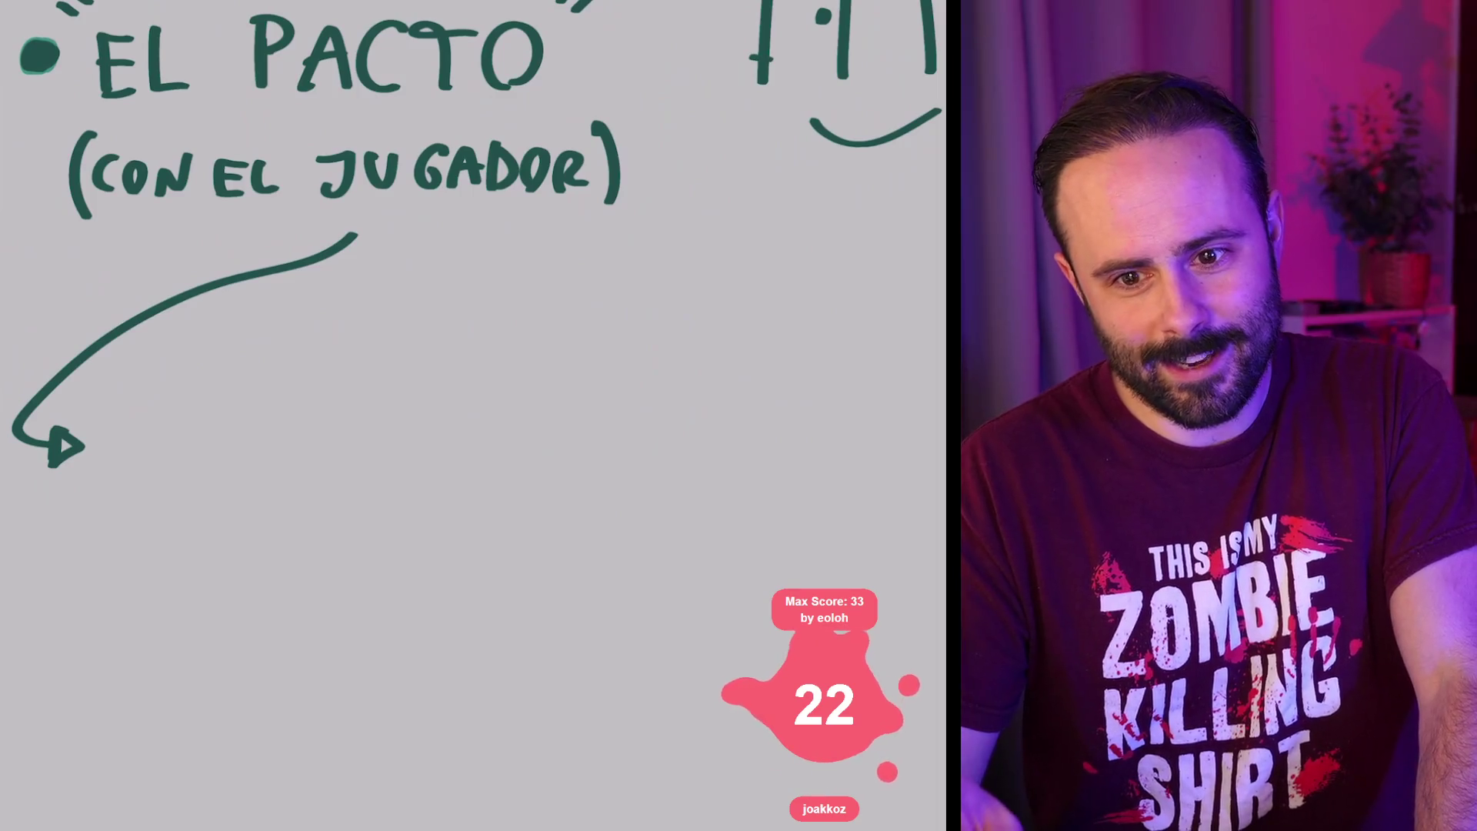
scroll(473, 415, "down", 3)
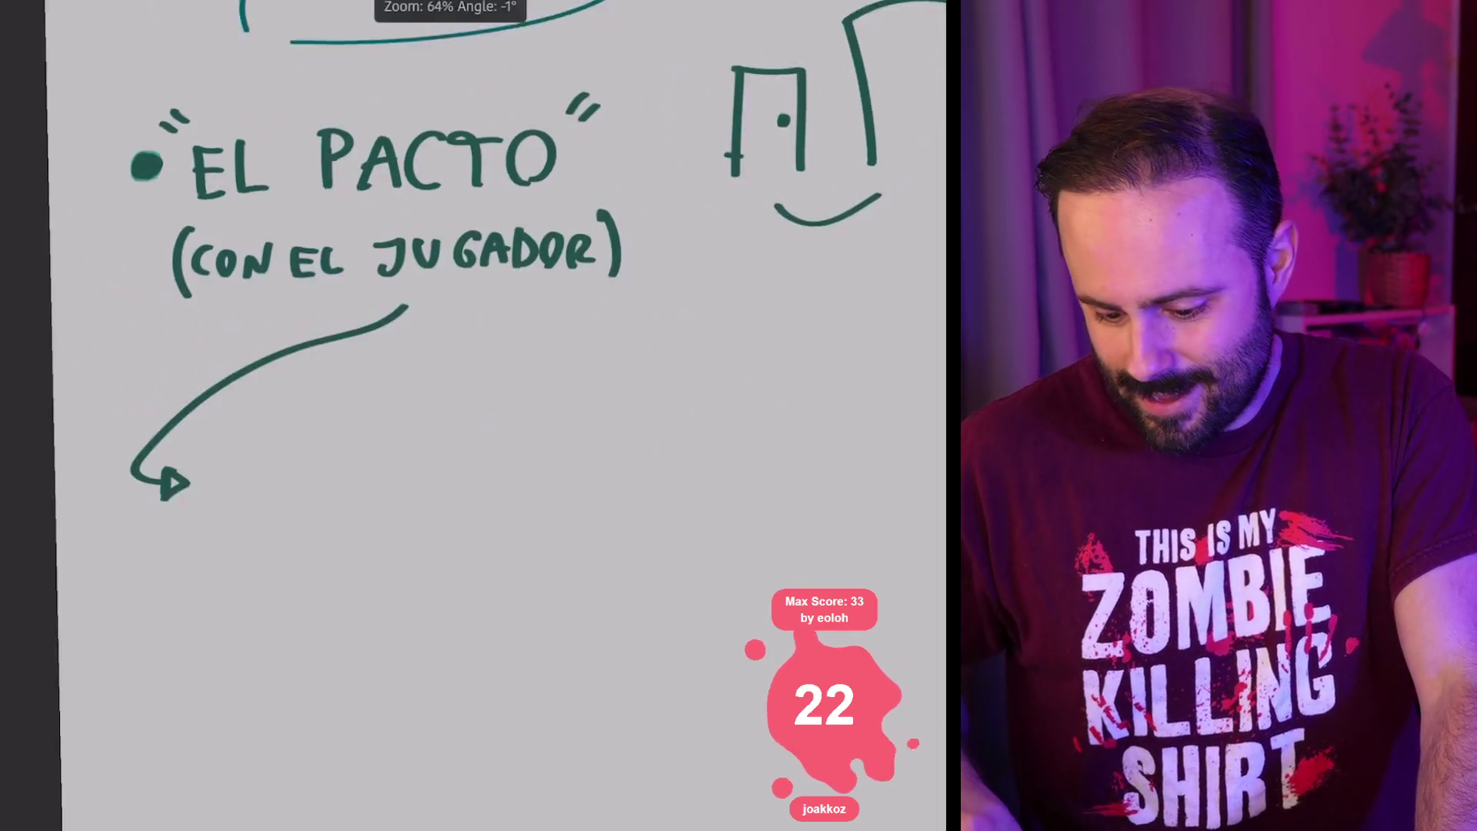
Step: Zoom the canvas in and back out around the 'EL PACTO' bullet and its arrow
scroll(474, 416, "up", 3)
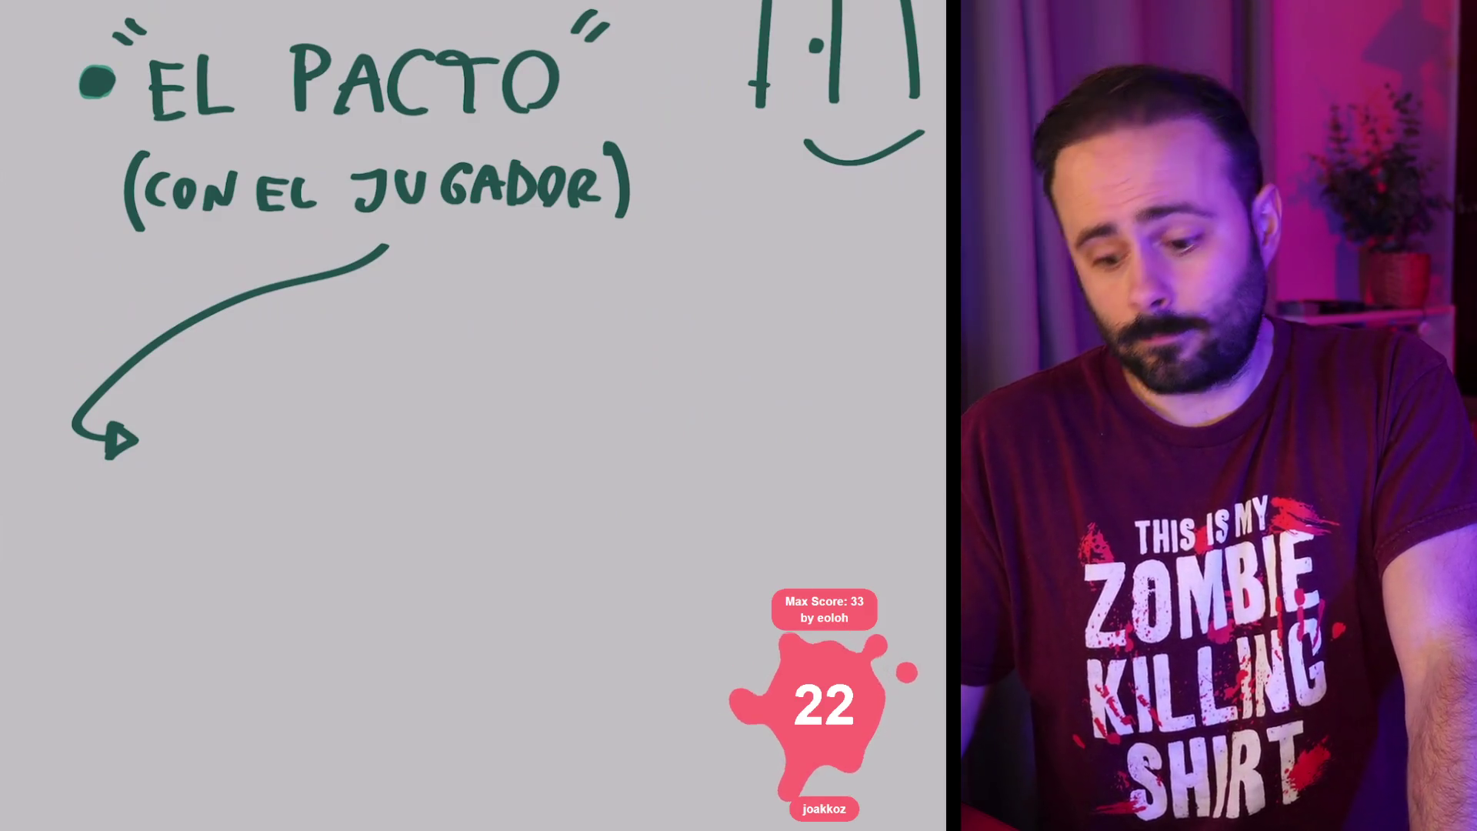
scroll(473, 415, "down", 3)
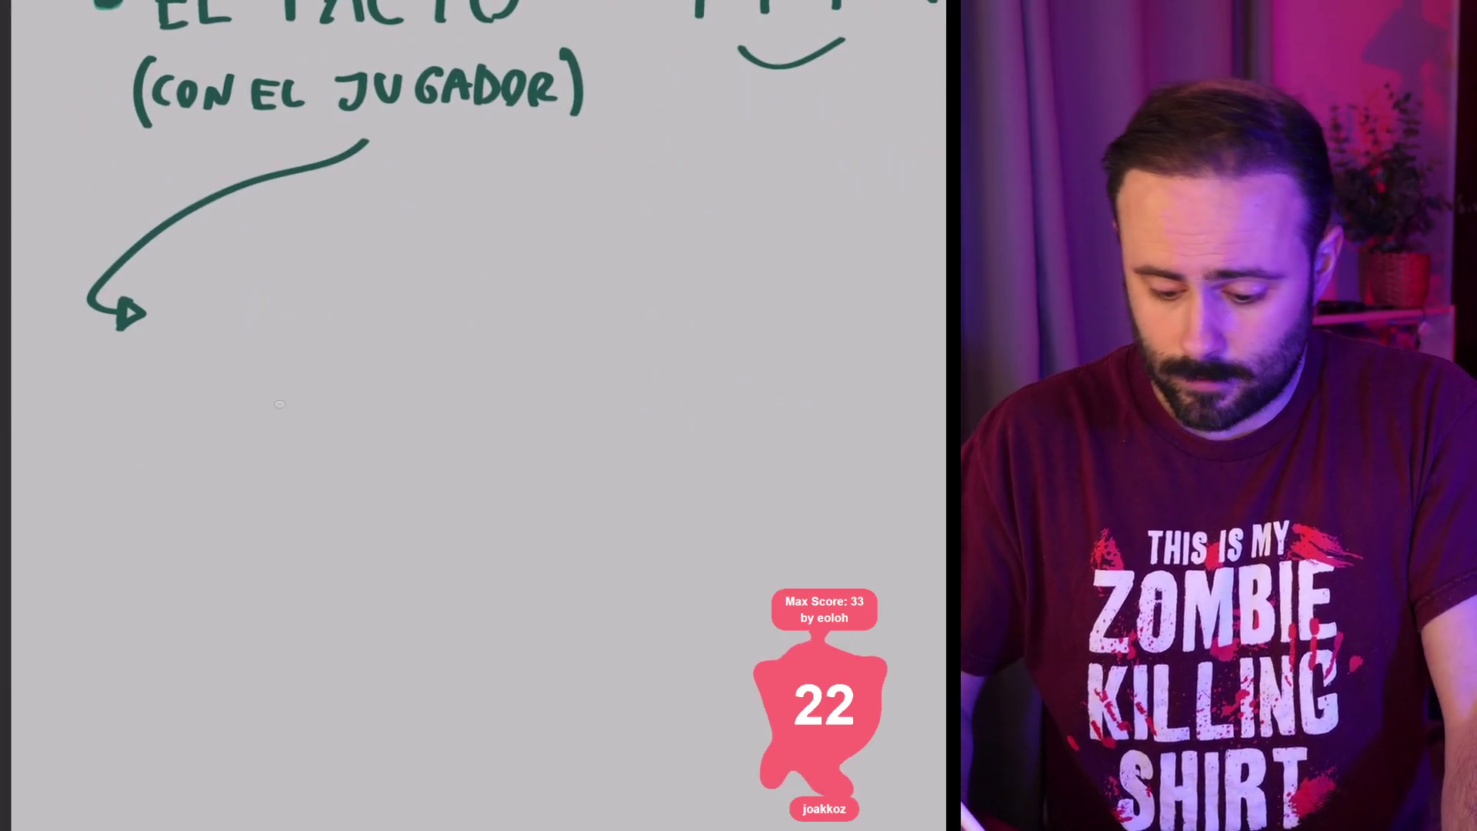
Step: Sketch a standing figure at the arrow tip, a table beside it and a chair to its left
mouse_move(256, 281)
left_mouse_down()
mouse_move(281, 404)
mouse_move(276, 269)
mouse_move(294, 256)
mouse_move(302, 276)
mouse_move(283, 404)
left_mouse_up()
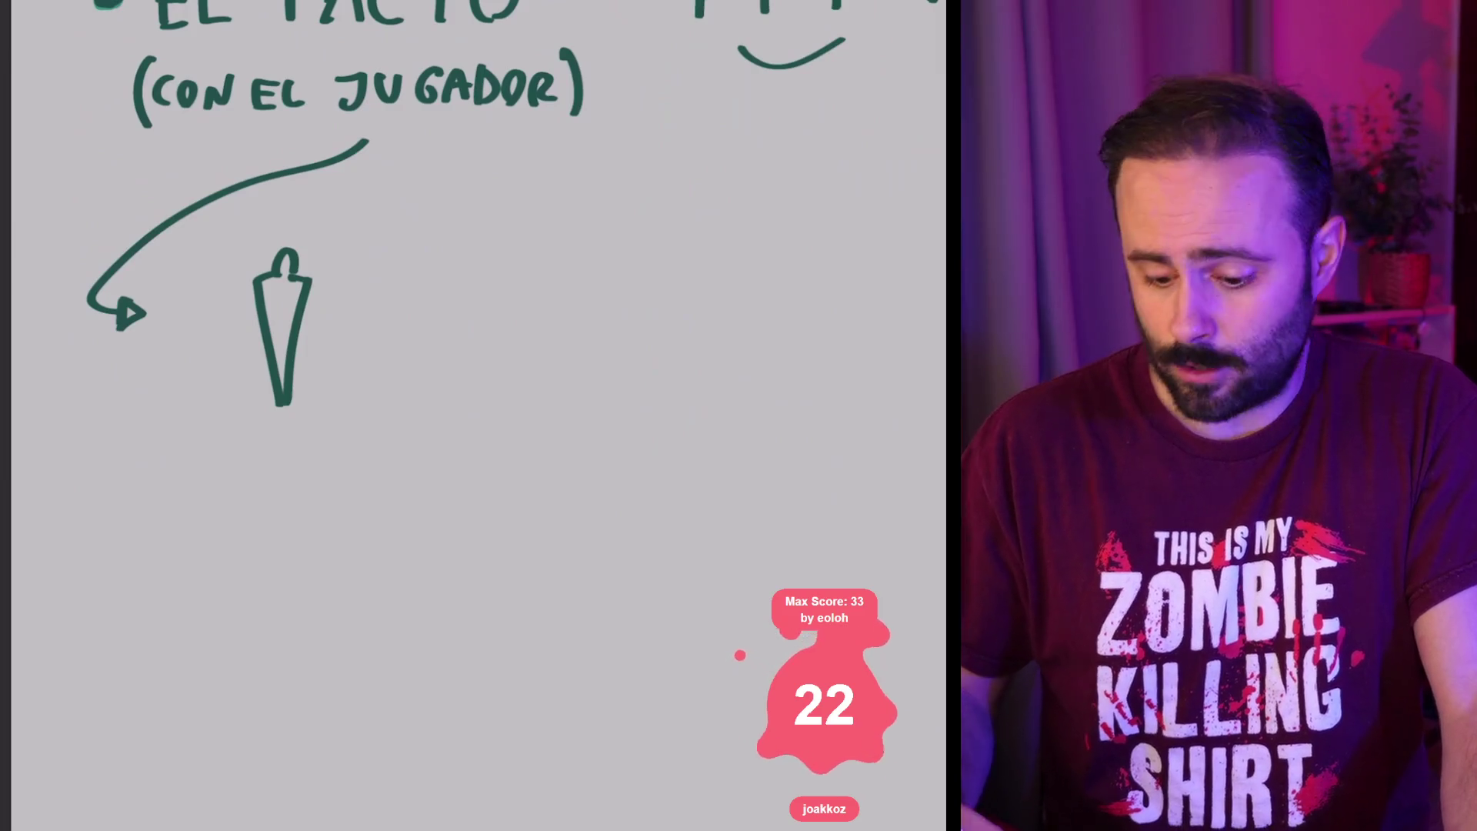
mouse_move(338, 347)
left_mouse_down()
mouse_move(339, 393)
mouse_move(416, 336)
mouse_move(450, 337)
mouse_move(422, 391)
left_mouse_up()
left_click_drag(301, 339, 445, 335)
left_click_drag(332, 351, 333, 374)
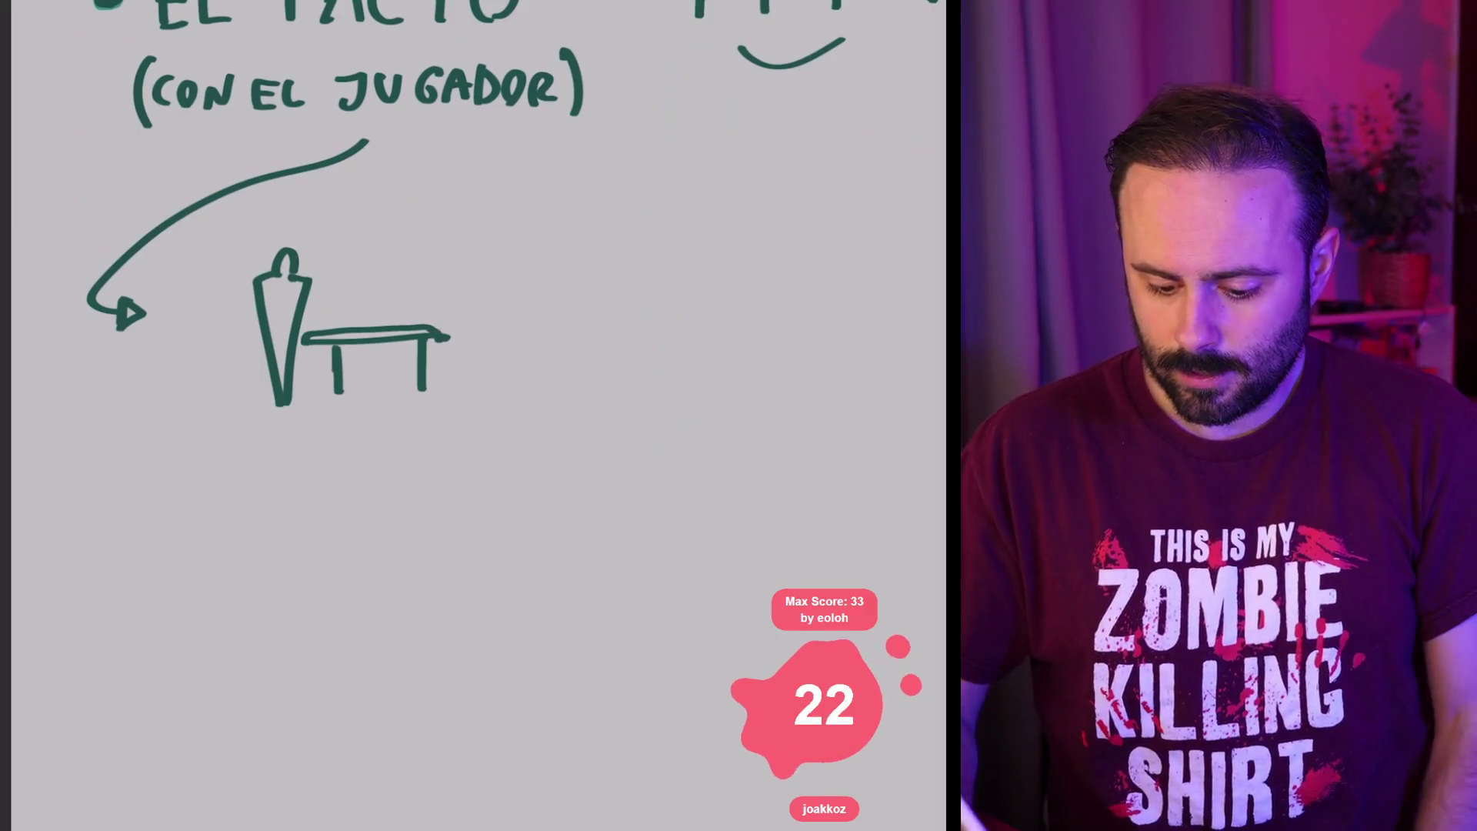
mouse_move(204, 329)
left_mouse_down()
mouse_move(207, 408)
mouse_move(239, 405)
left_mouse_up()
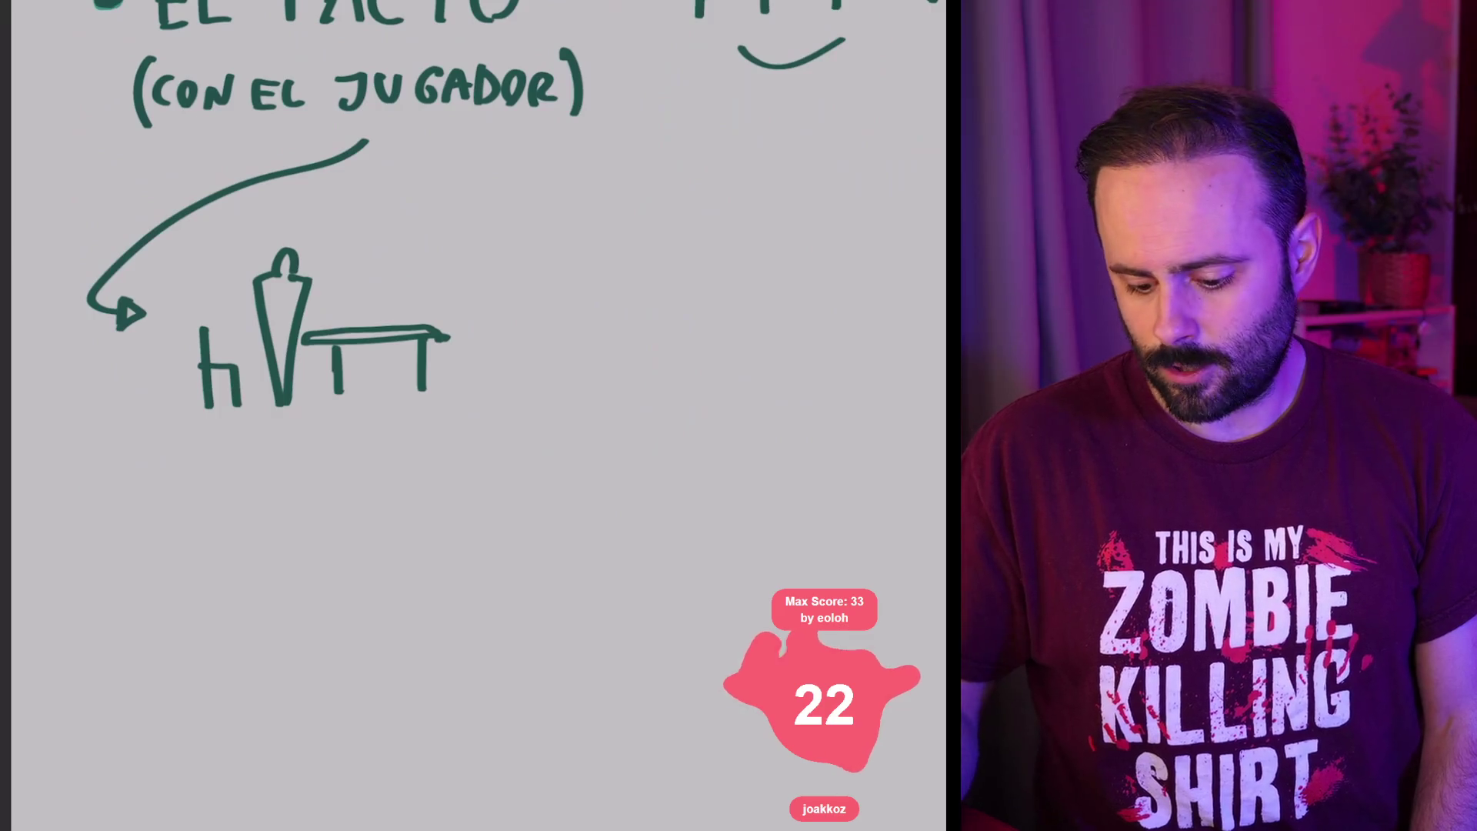
Step: Draw a computer monitor with its screen on the table and add a bullet dot below
mouse_move(356, 327)
left_mouse_down()
mouse_move(404, 315)
mouse_move(389, 254)
mouse_move(408, 306)
left_mouse_up()
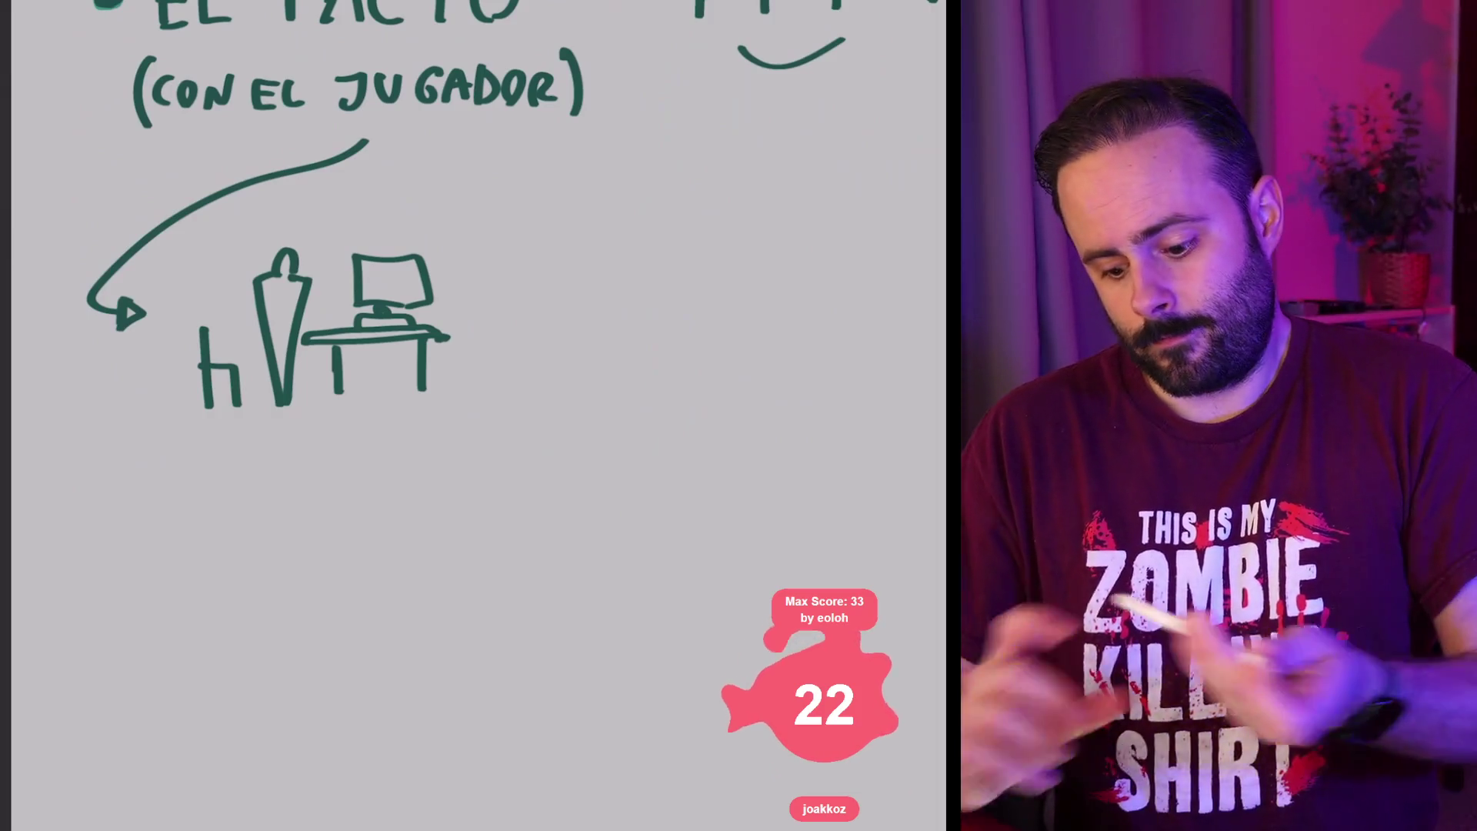
scroll(340, 227, "up", 2)
mouse_move(377, 312)
left_mouse_down()
mouse_move(377, 282)
mouse_move(440, 315)
left_mouse_up()
scroll(473, 308, "down", 3)
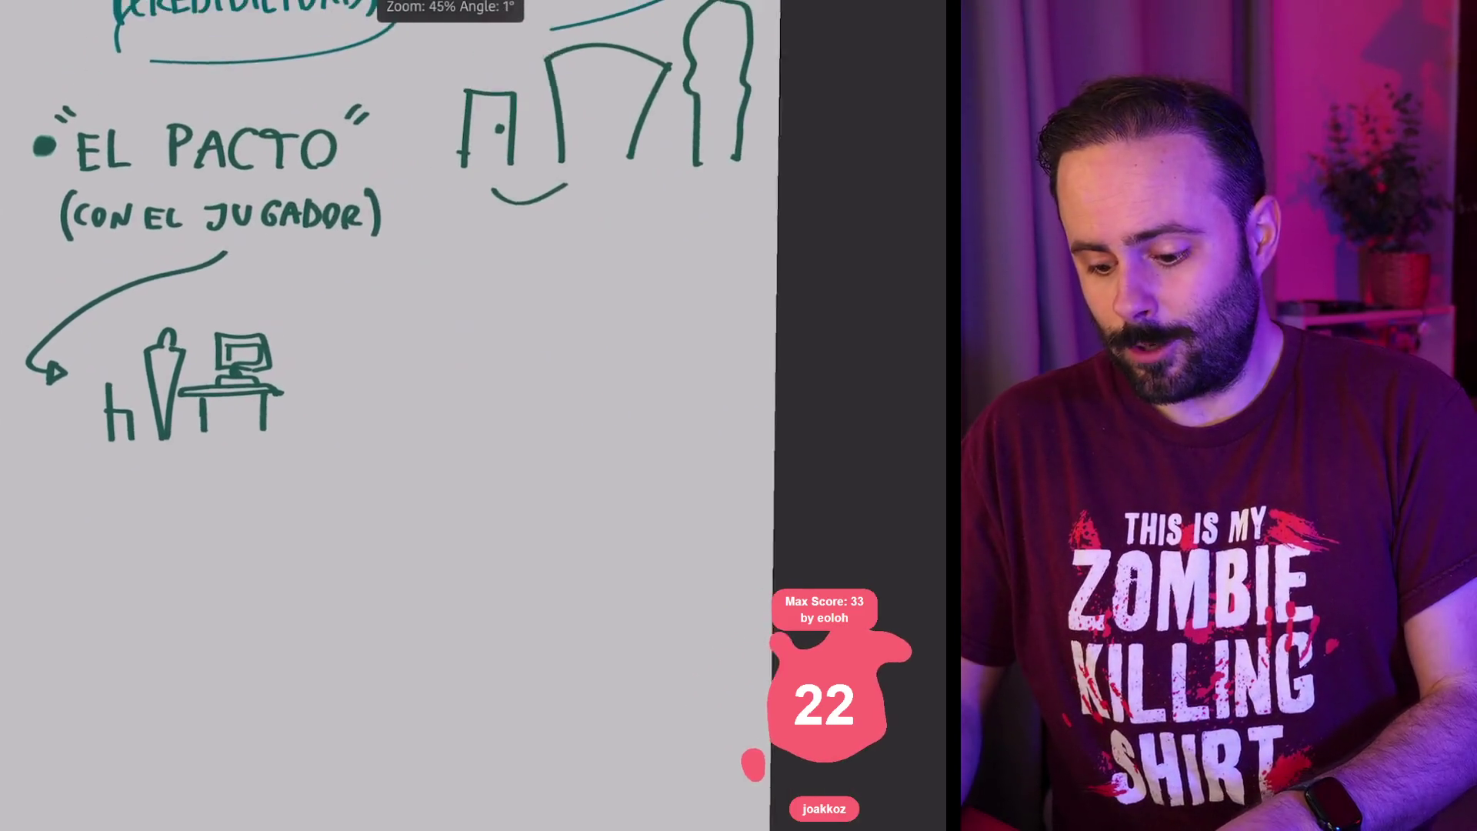
scroll(473, 308, "up", 1)
scroll(308, 346, "down", 2)
scroll(308, 346, "down", 1)
scroll(339, 231, "up", 1)
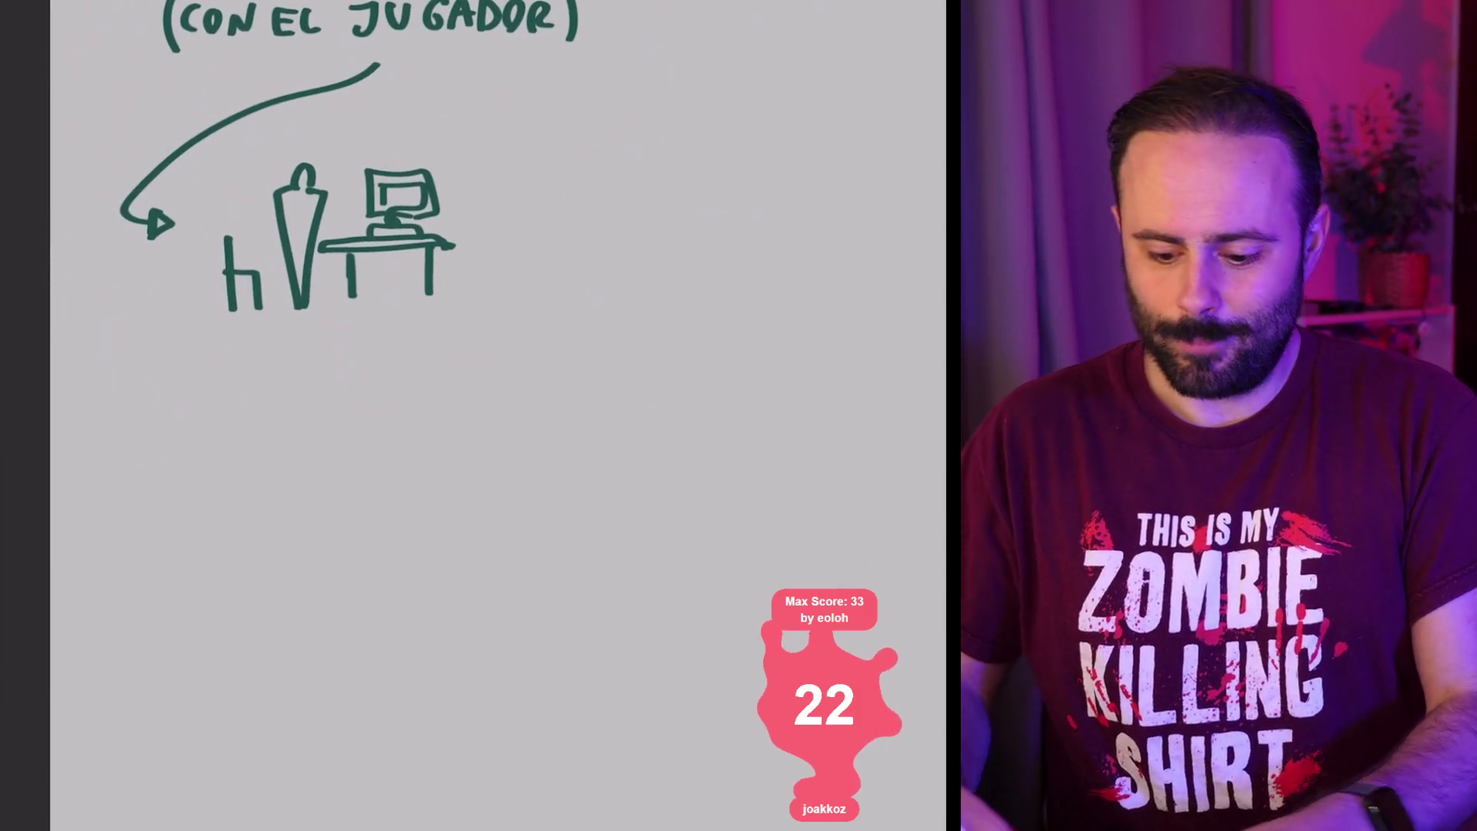
left_click(152, 400)
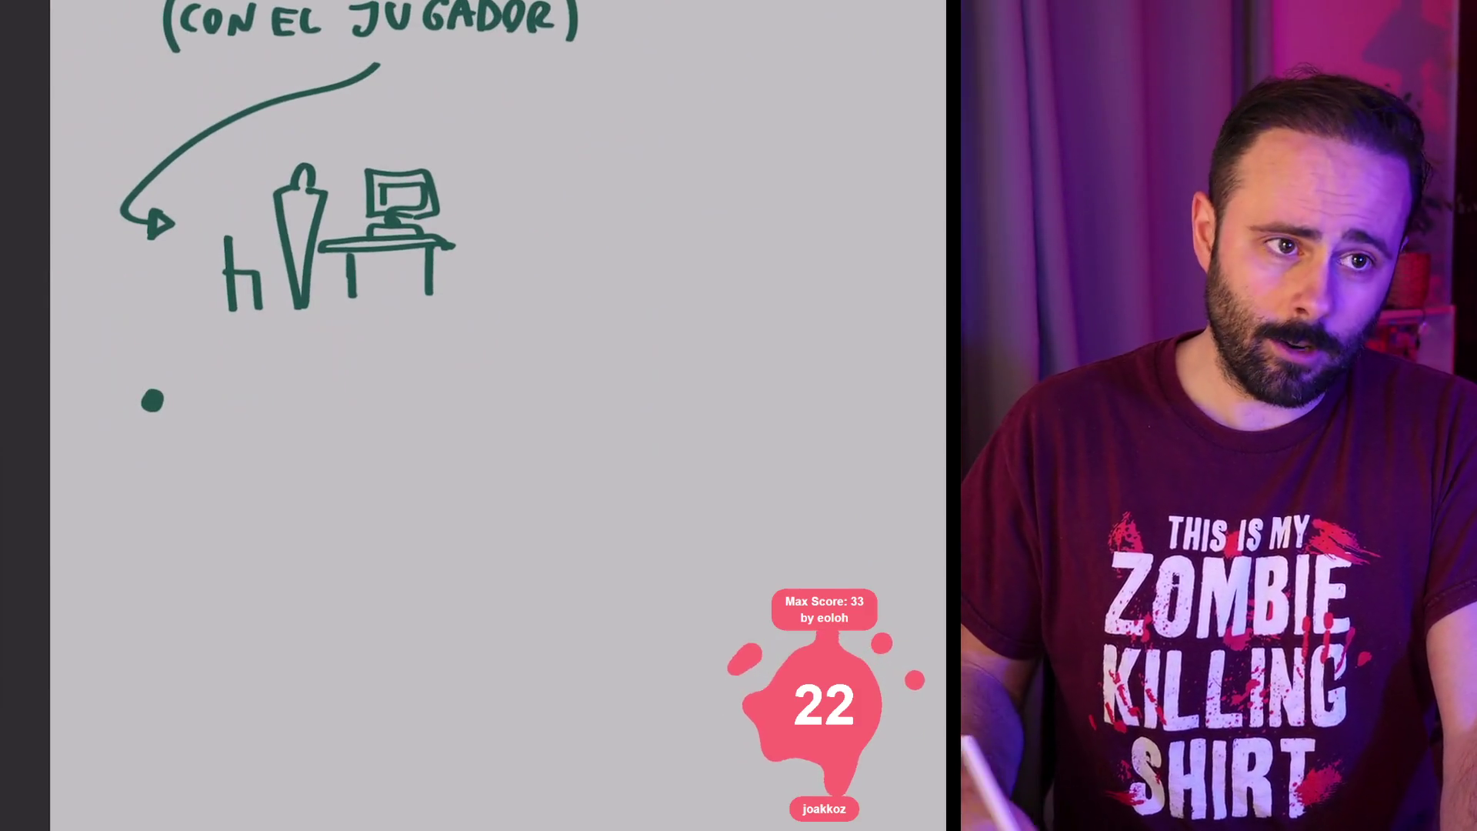
Step: Handwrite 'LA CREDI' beside the new bullet dot
mouse_move(190, 368)
left_mouse_down()
mouse_move(183, 419)
mouse_move(206, 420)
left_mouse_up()
left_click_drag(213, 422, 246, 420)
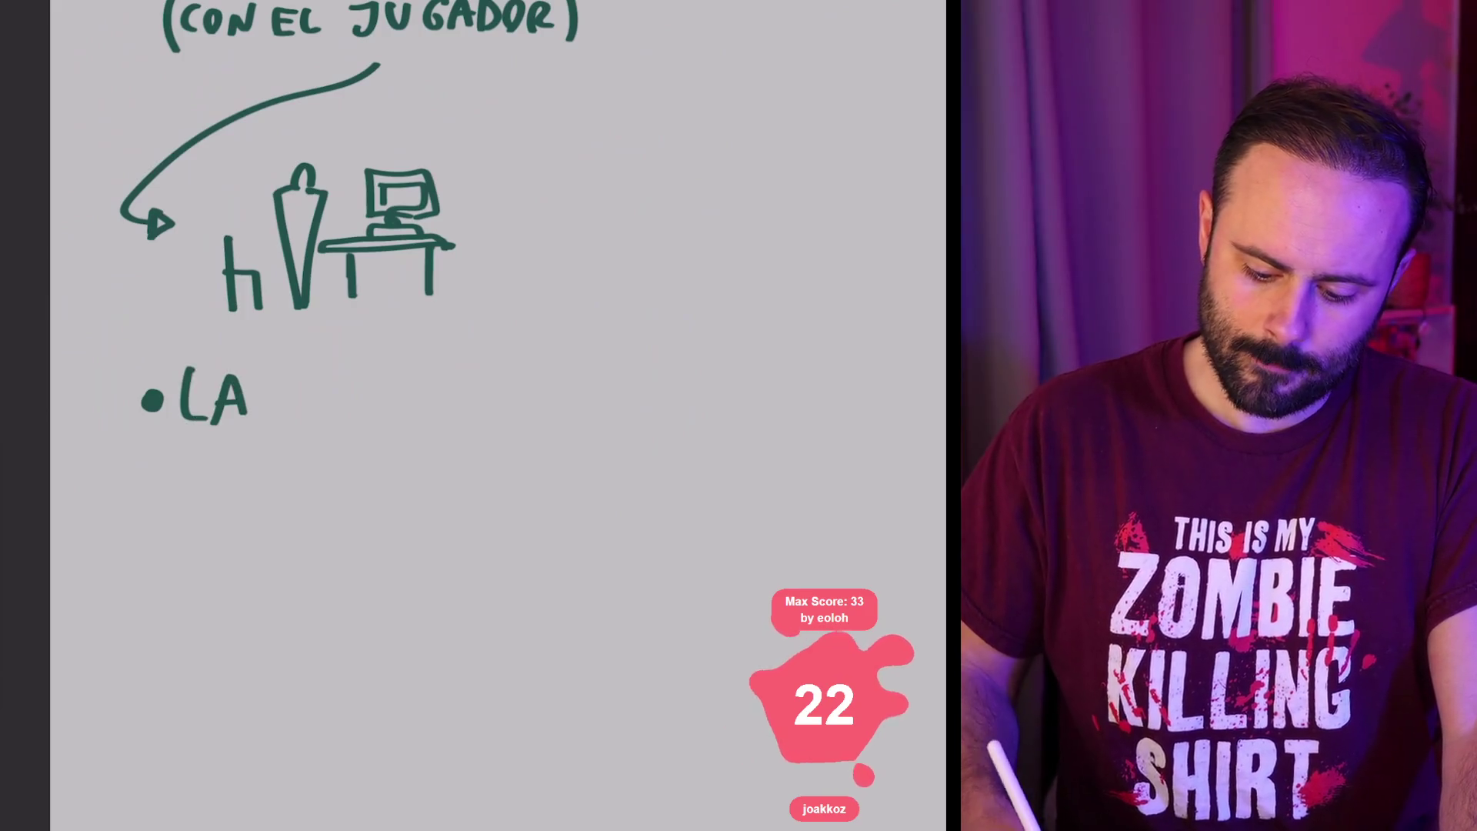
mouse_move(323, 377)
left_mouse_down()
mouse_move(295, 380)
mouse_move(315, 423)
left_mouse_up()
mouse_move(327, 377)
left_mouse_down()
mouse_move(327, 423)
mouse_move(354, 422)
left_mouse_up()
mouse_move(360, 381)
left_mouse_down()
mouse_move(363, 423)
mouse_move(389, 377)
left_mouse_up()
left_click_drag(362, 399, 385, 397)
left_click_drag(366, 420, 401, 420)
left_click_drag(439, 372, 440, 418)
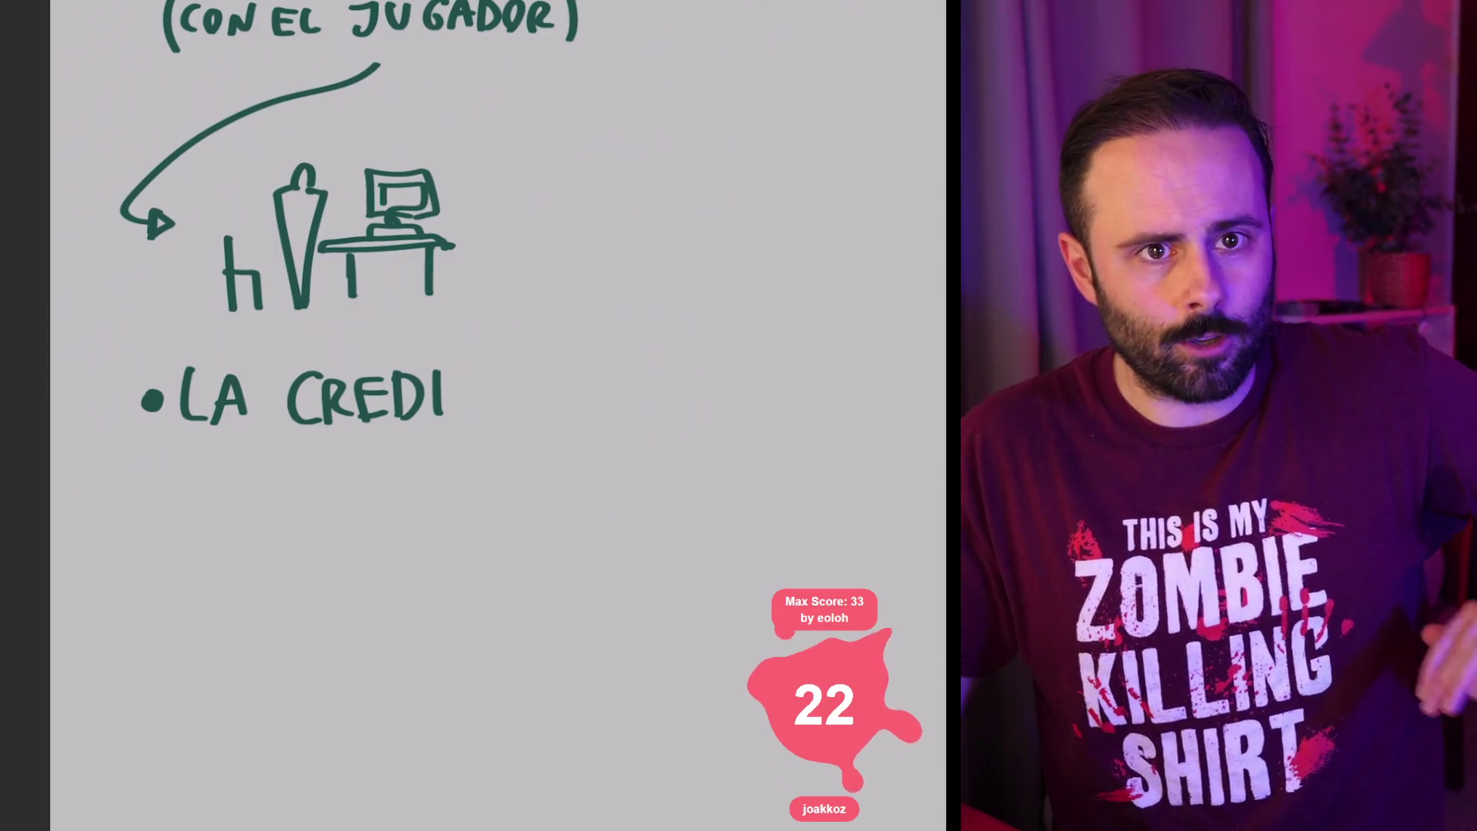
Step: Shift the canvas for room and complete the word 'CREDIBILIDAD'
left_click_drag(492, 400, 403, 356)
left_click(408, 353)
left_click_drag(404, 316, 412, 360)
mouse_move(443, 315)
left_mouse_down()
mouse_move(444, 354)
mouse_move(497, 360)
left_mouse_up()
left_click_drag(509, 316, 511, 359)
mouse_move(545, 359)
left_mouse_down()
mouse_move(552, 343)
mouse_move(577, 359)
left_mouse_up()
left_click_drag(555, 341, 591, 358)
left_click_drag(590, 312, 594, 358)
left_click_drag(492, 415, 188, 438)
Step: Write the word 'NACE' after 'CREDIBILIDAD'
mouse_move(328, 355)
left_mouse_down()
mouse_move(366, 319)
mouse_move(399, 358)
left_mouse_up()
left_click_drag(378, 345, 420, 358)
mouse_move(435, 324)
left_mouse_down()
mouse_move(435, 359)
mouse_move(458, 326)
left_mouse_up()
left_click_drag(435, 344, 454, 344)
left_click_drag(426, 363, 831, 277)
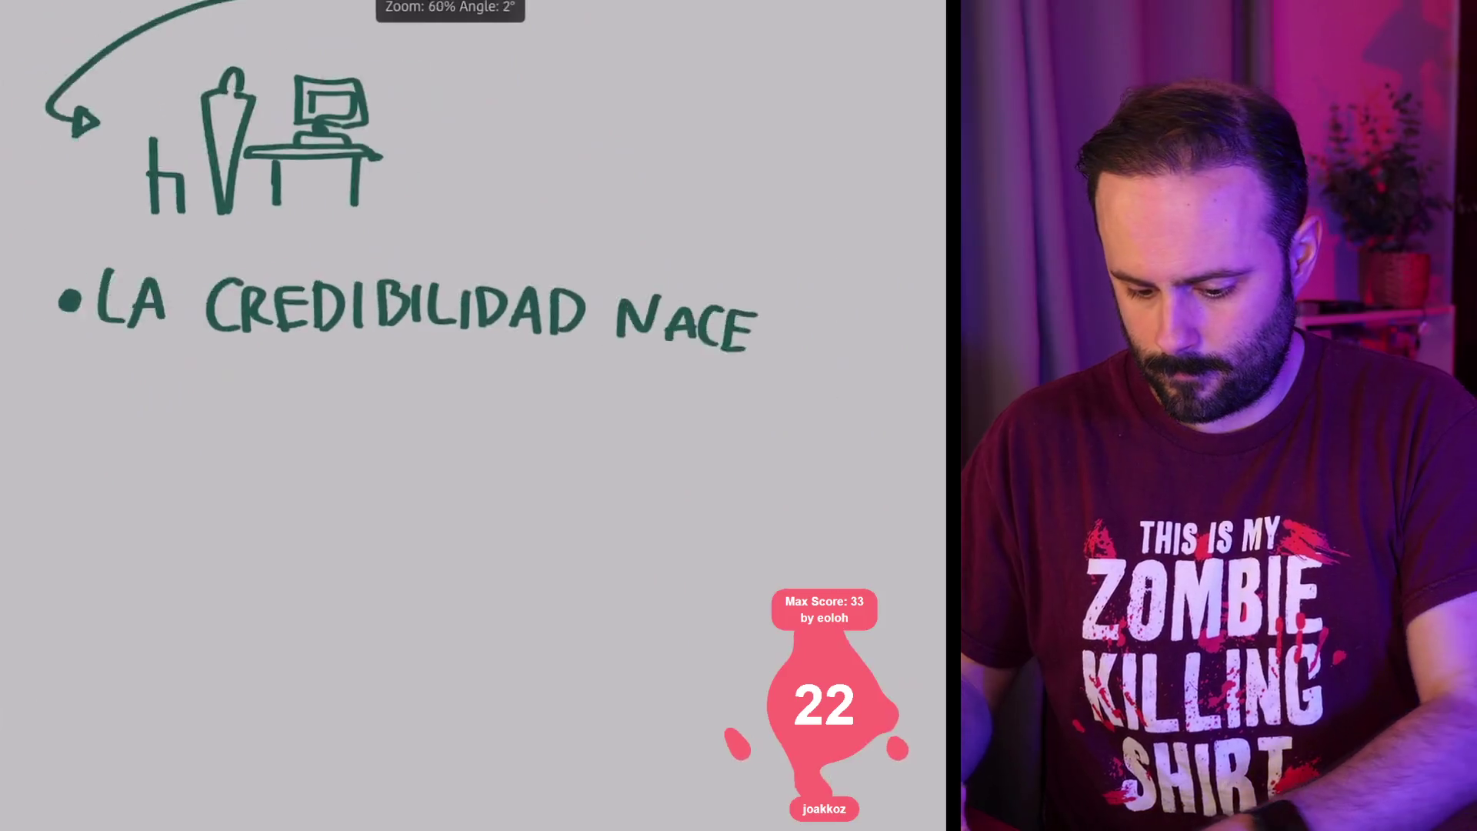
Step: Write 'DE' at the start of the next line
left_click_drag(223, 348, 226, 394)
left_click_drag(254, 352, 254, 395)
mouse_move(254, 354)
left_mouse_down()
mouse_move(279, 352)
mouse_move(281, 372)
left_mouse_up()
left_click_drag(256, 393, 285, 393)
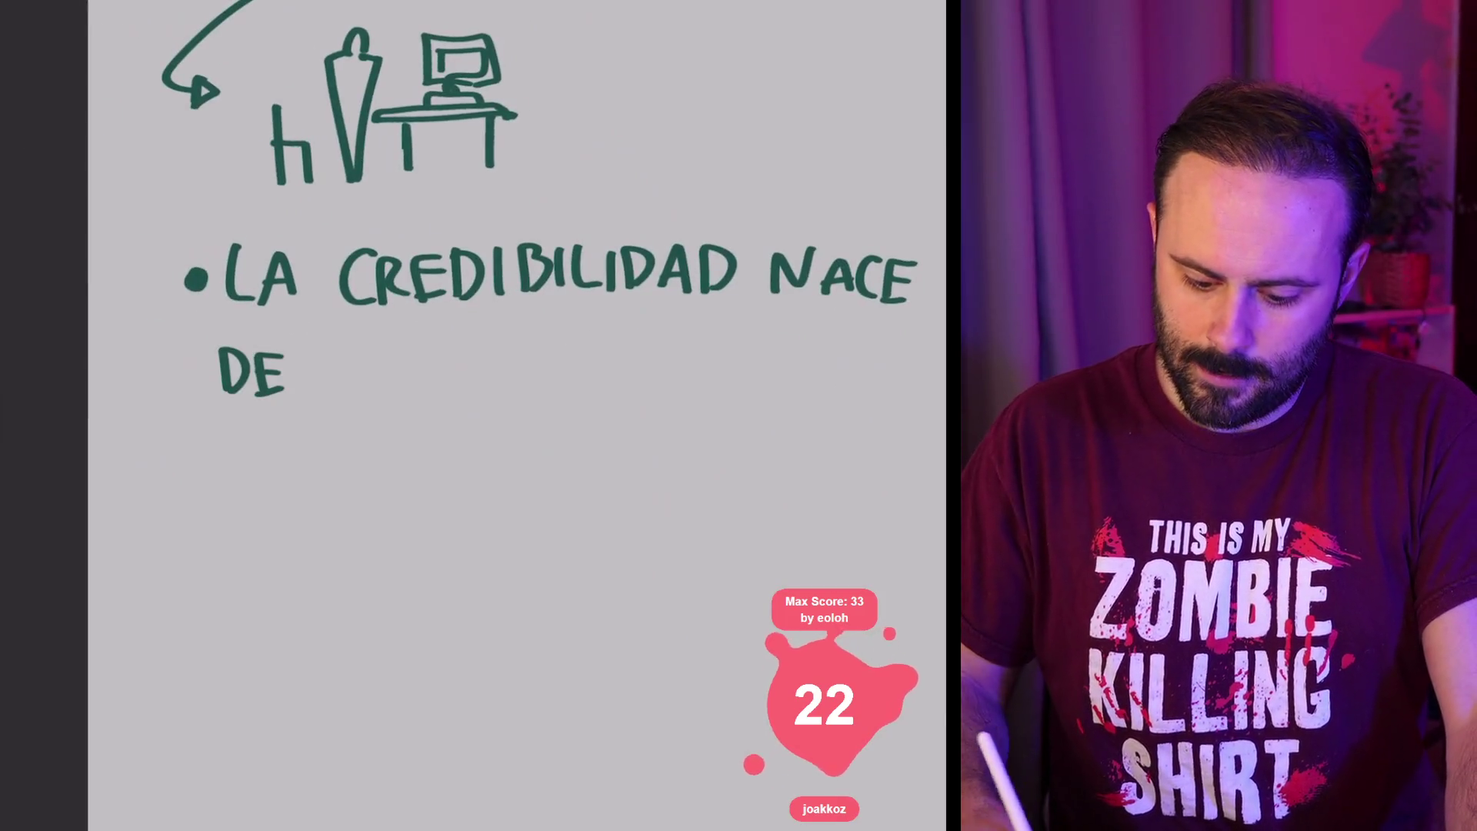
Step: Write 'RELACIONES' after 'DE' and end the sentence with a period
left_click_drag(371, 345, 373, 387)
left_click_drag(370, 346, 408, 385)
mouse_move(436, 343)
left_mouse_down()
mouse_move(414, 381)
mouse_move(436, 360)
left_mouse_up()
left_click_drag(412, 379, 515, 382)
left_click_drag(496, 368, 591, 389)
mouse_move(614, 369)
left_mouse_down()
mouse_move(650, 342)
mouse_move(655, 376)
left_mouse_up()
left_click_drag(670, 339, 689, 340)
left_click_drag(662, 356, 693, 374)
mouse_move(727, 340)
left_mouse_down()
mouse_move(697, 350)
mouse_move(696, 385)
left_mouse_up()
left_click(746, 371)
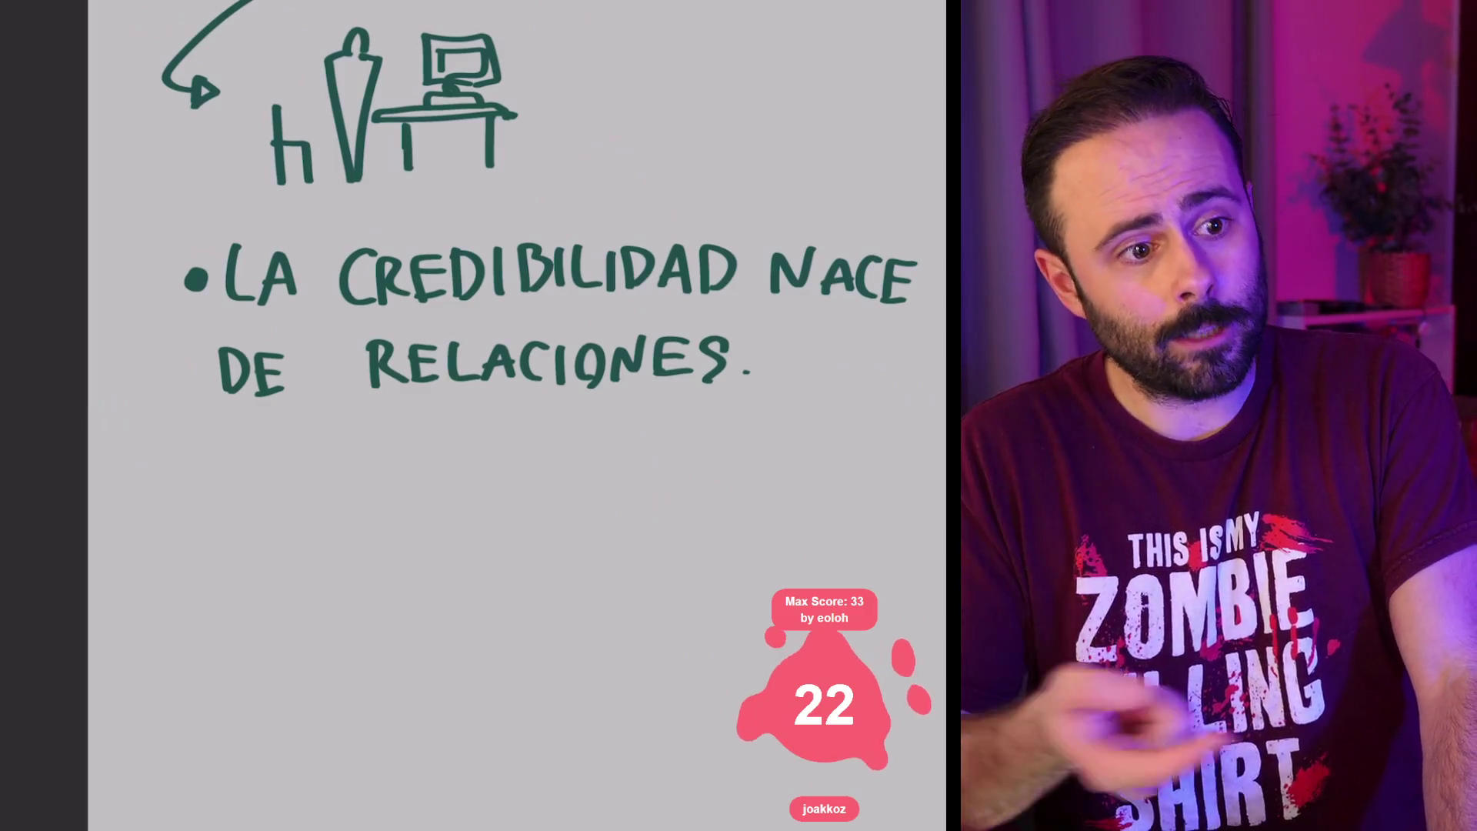
scroll(516, 416, "down", 3)
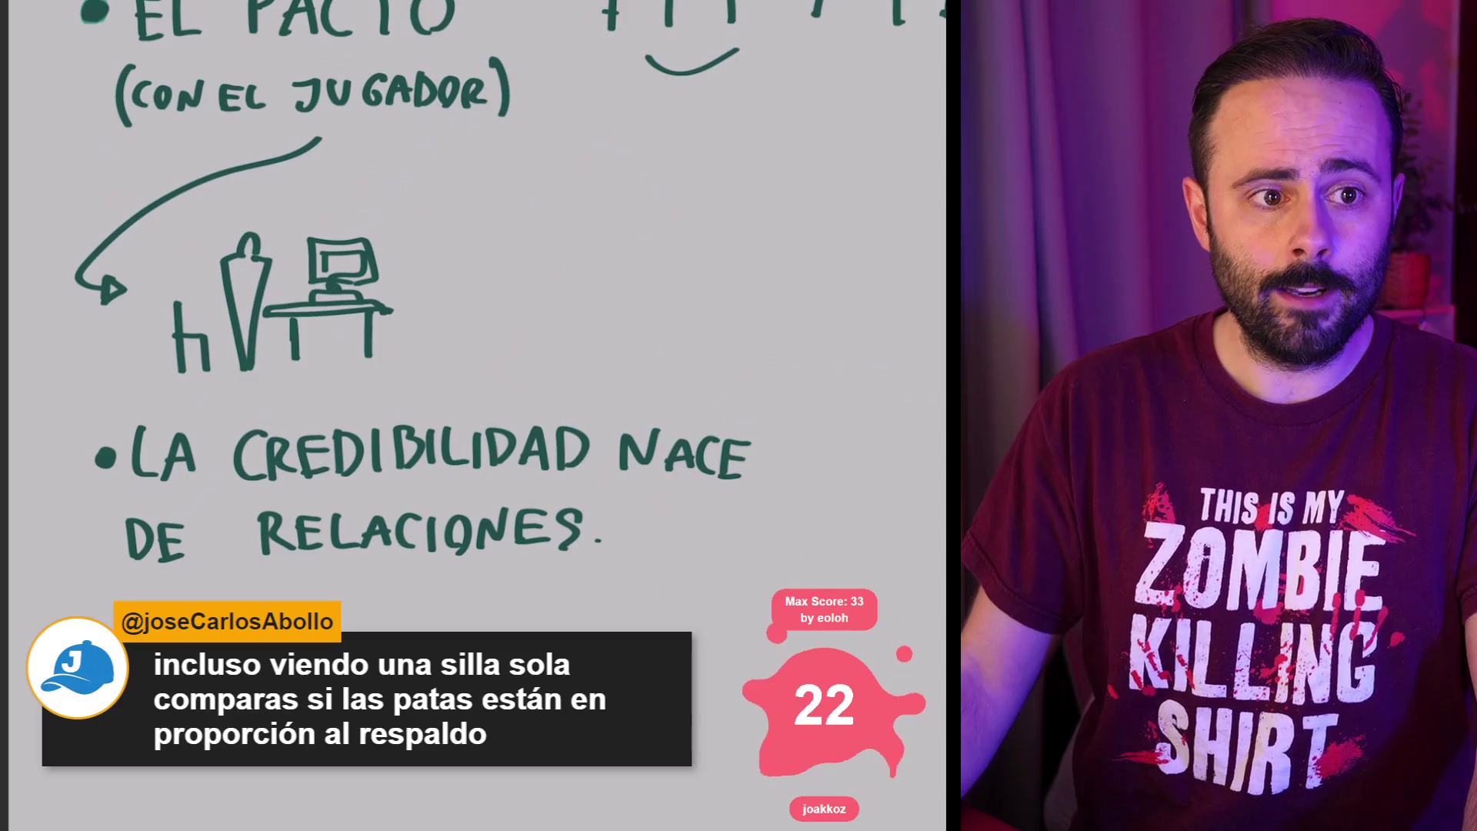
scroll(477, 416, "up", 5)
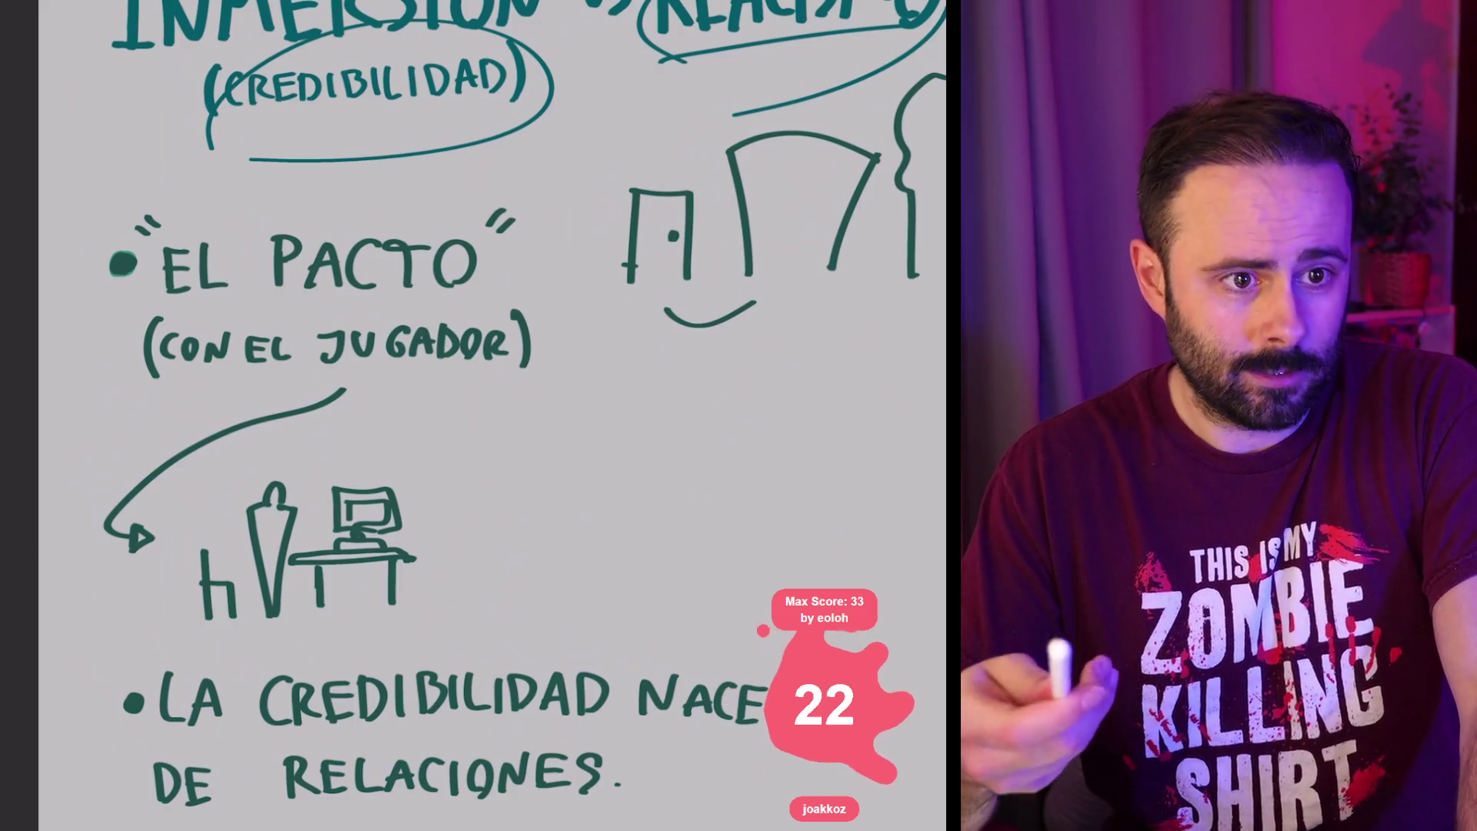
scroll(493, 415, "down", 2)
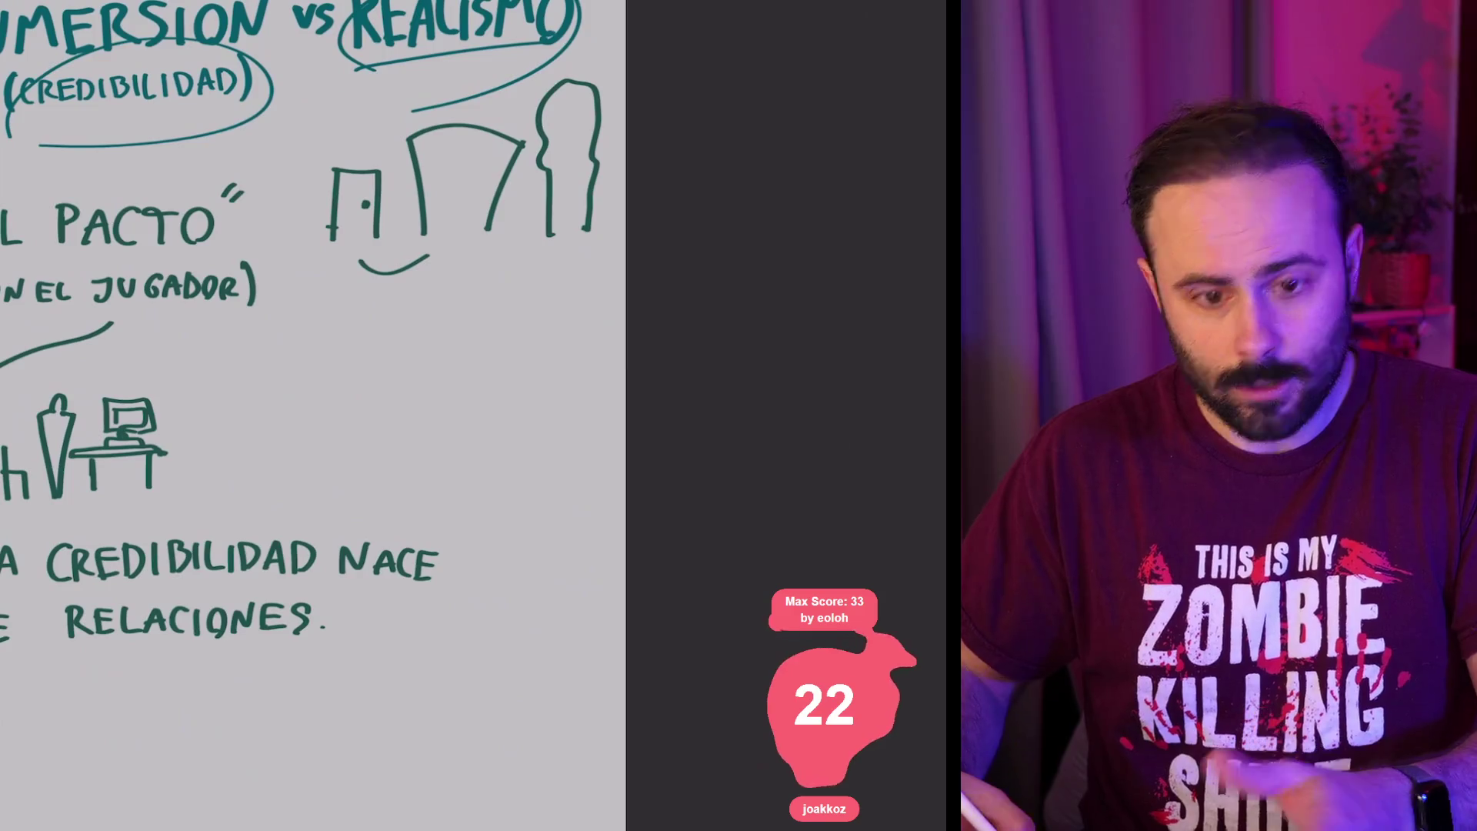
Step: Draw a ground line with a base and two tall hooked-top posts right of the desk sketch
mouse_move(312, 454)
left_mouse_down()
mouse_move(534, 478)
mouse_move(548, 454)
mouse_move(342, 450)
mouse_move(339, 320)
mouse_move(397, 306)
left_mouse_up()
left_click_drag(357, 440, 471, 434)
left_click_drag(471, 428, 471, 442)
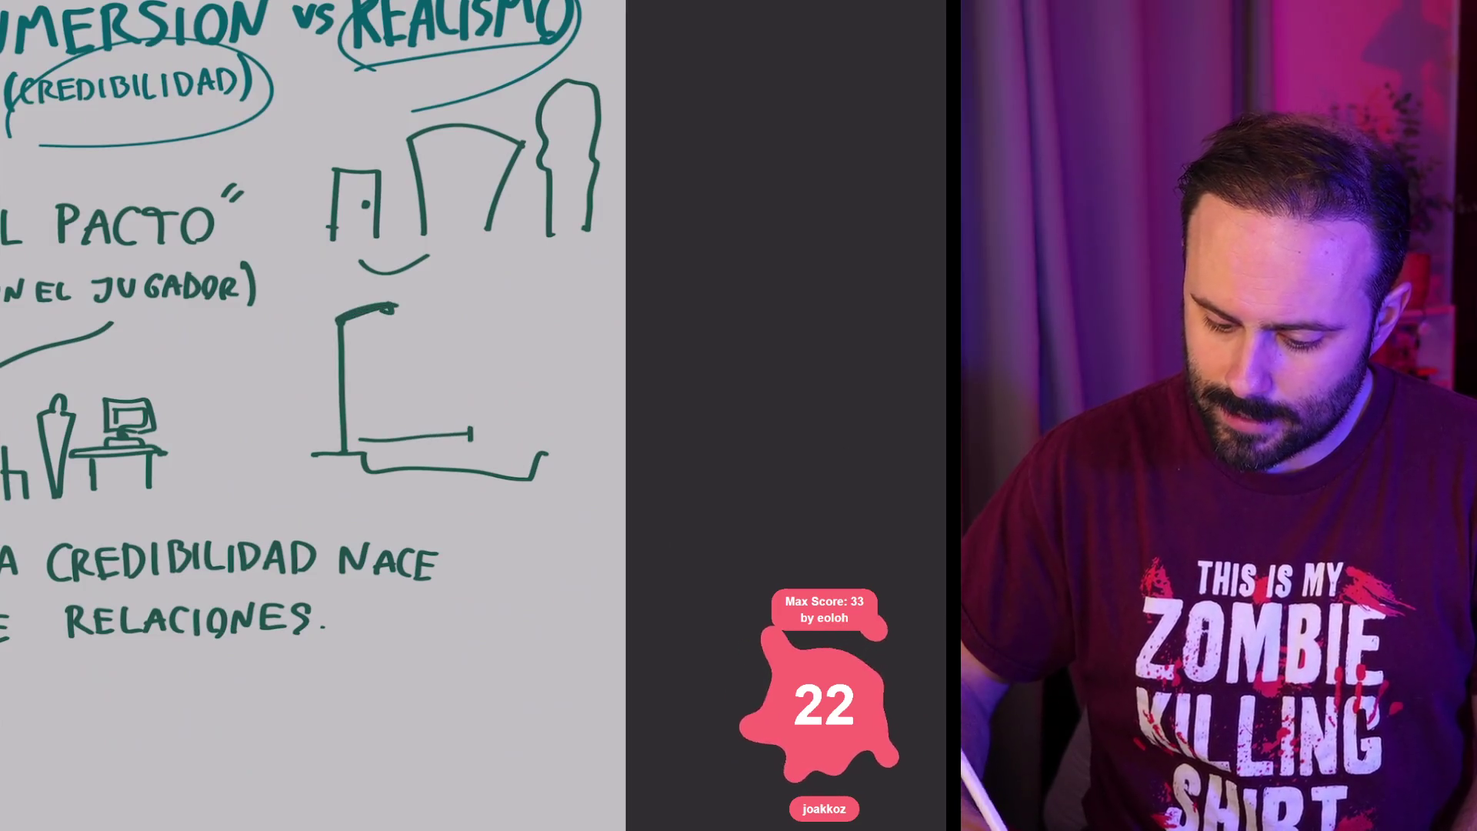
left_click_drag(360, 430, 357, 449)
mouse_move(472, 429)
left_mouse_down()
mouse_move(471, 310)
mouse_move(550, 291)
left_mouse_up()
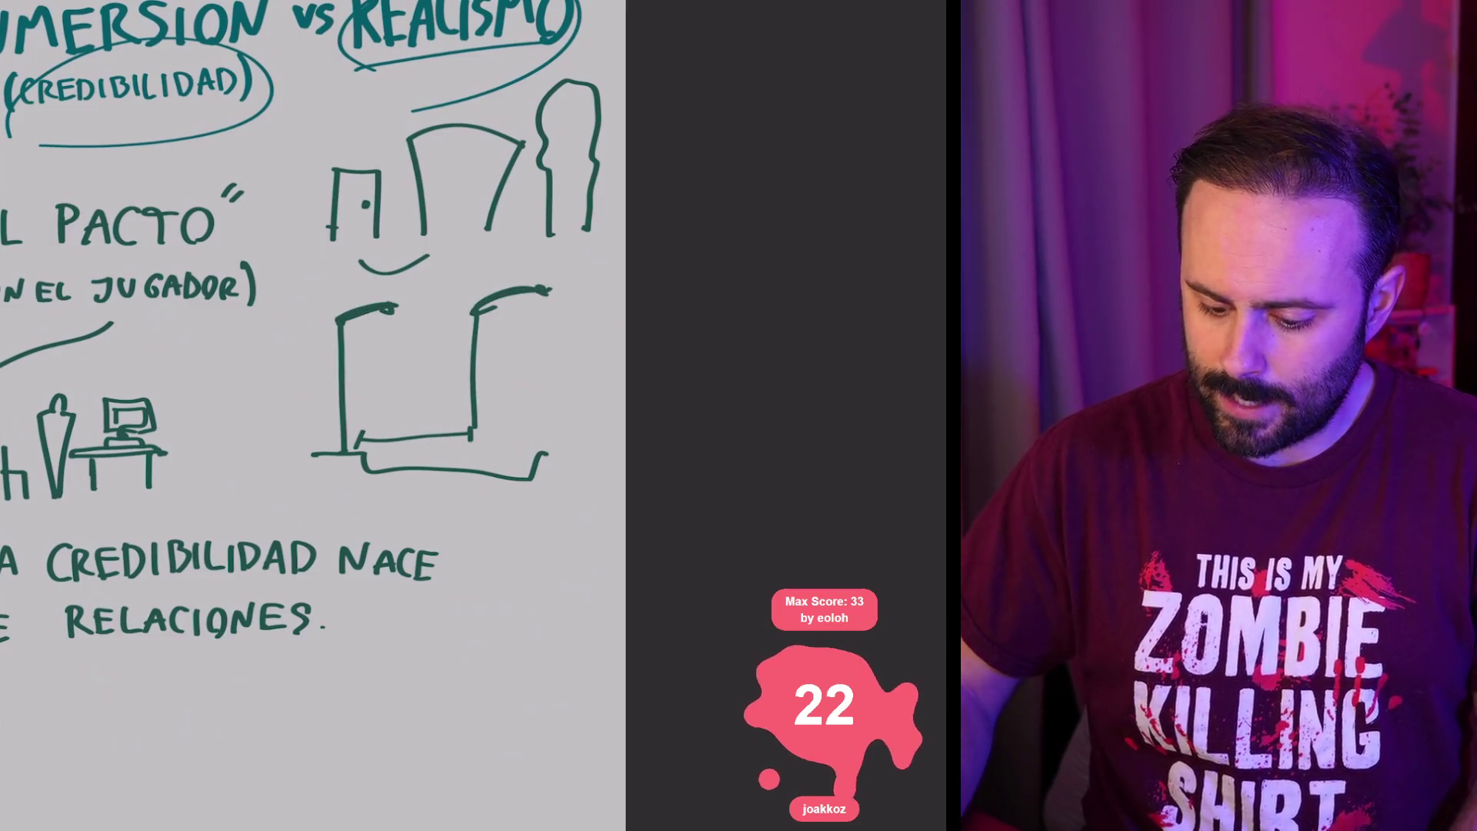
mouse_move(309, 456)
left_mouse_down()
mouse_move(266, 459)
mouse_move(342, 431)
left_mouse_up()
left_click_drag(250, 412, 254, 464)
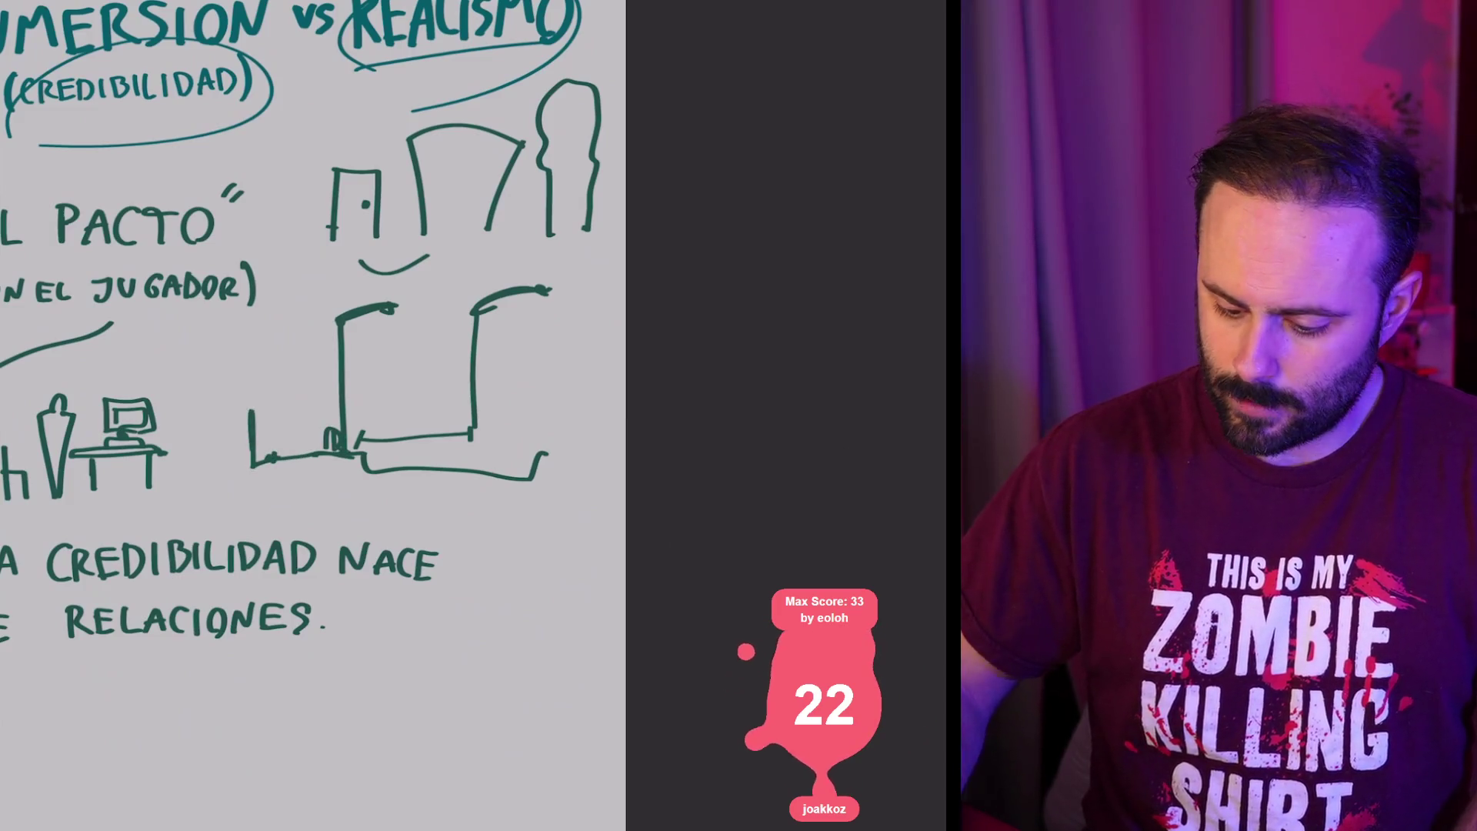
left_click_drag(543, 440, 558, 438)
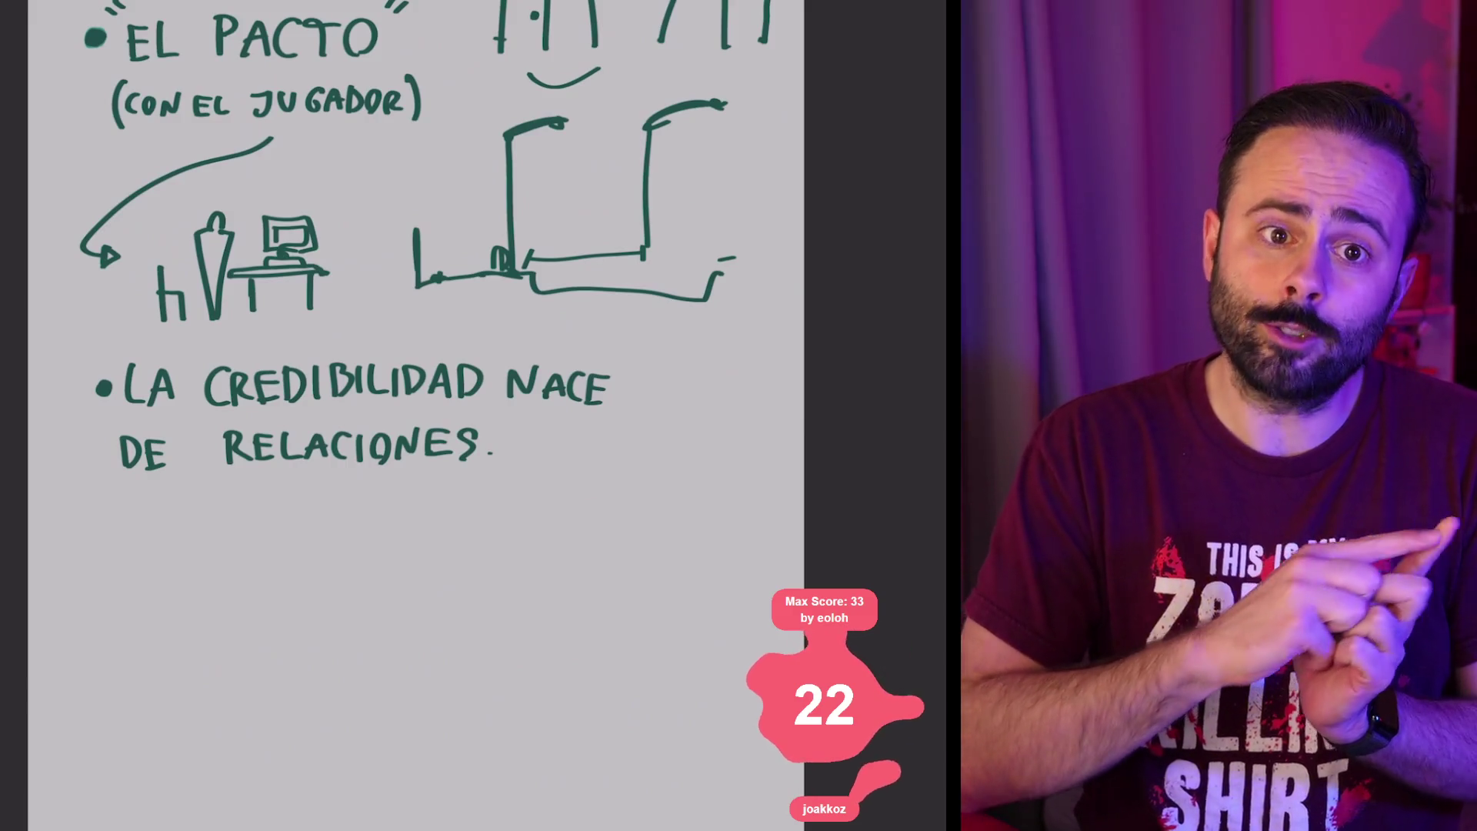
scroll(415, 384, "down", 5)
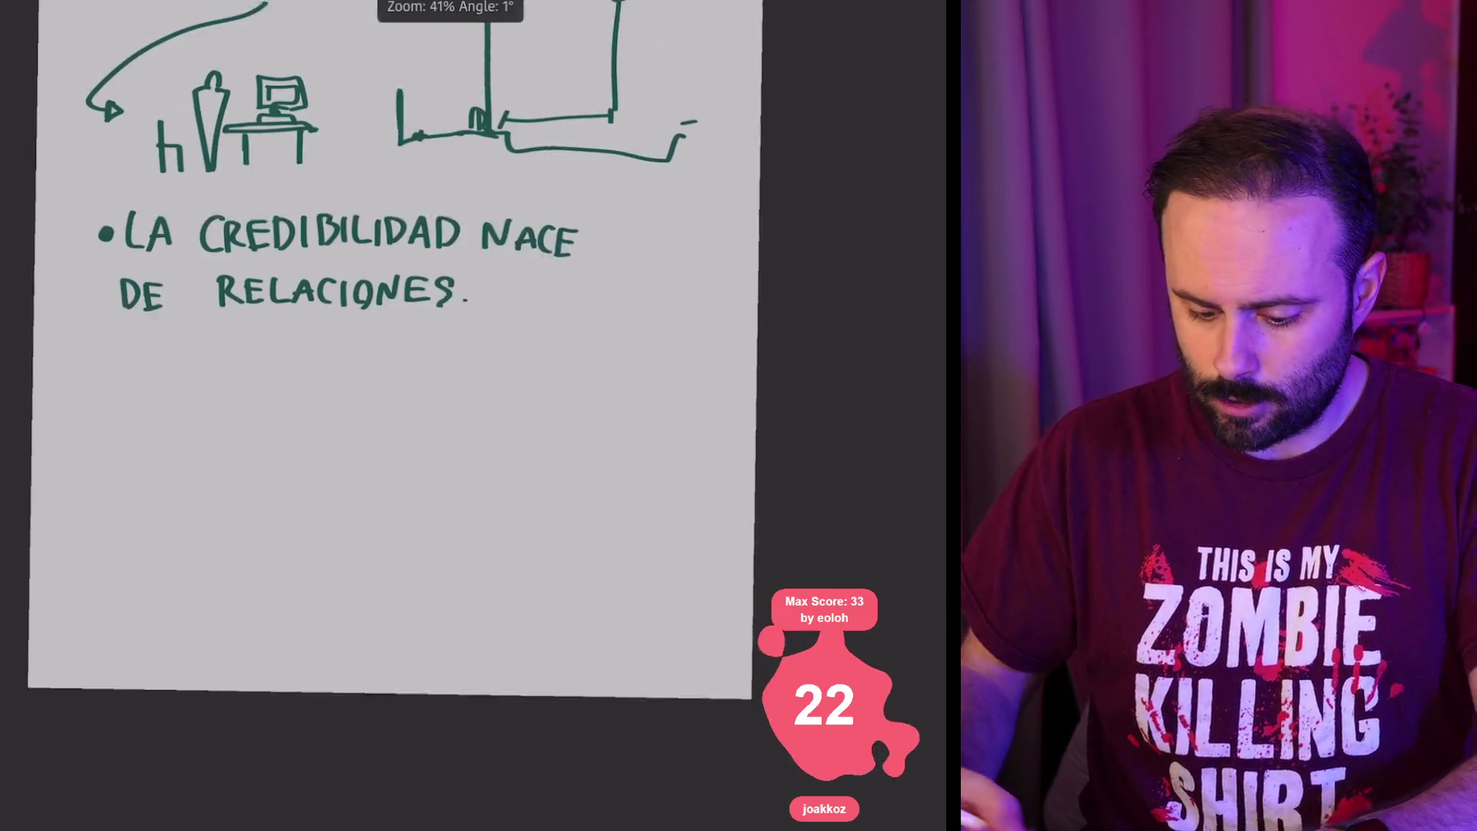
Step: Draw a curved arrow below 'DE RELACIONES' and handwrite 'OBJETOS' beneath it
mouse_move(146, 314)
left_mouse_down()
mouse_move(133, 396)
mouse_move(150, 370)
left_mouse_up()
mouse_move(169, 376)
left_mouse_down()
mouse_move(171, 399)
mouse_move(206, 402)
mouse_move(279, 366)
left_mouse_up()
mouse_move(263, 368)
left_mouse_down()
mouse_move(263, 399)
mouse_move(293, 393)
left_mouse_up()
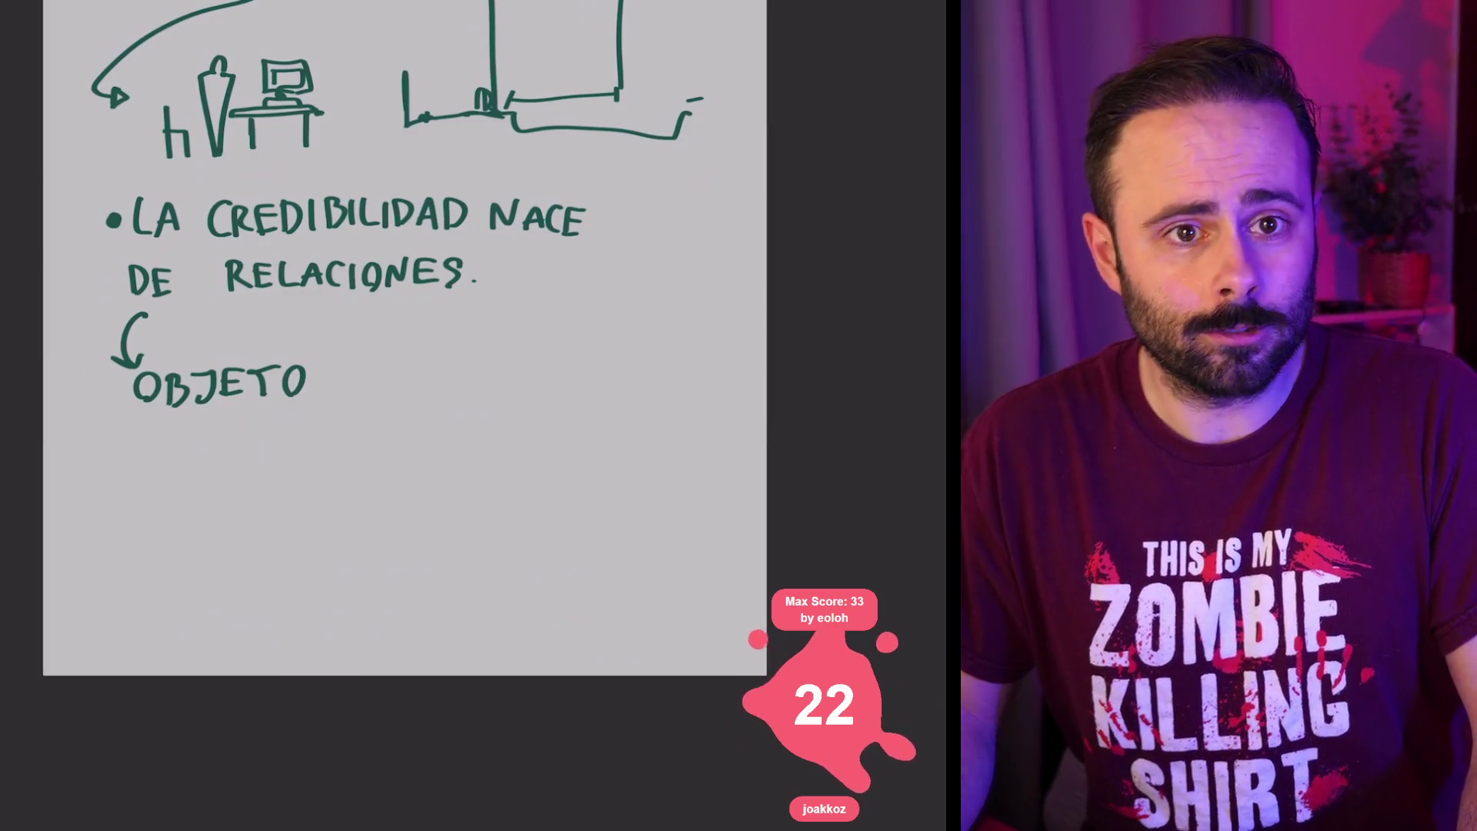
mouse_move(326, 367)
left_mouse_down()
mouse_move(313, 394)
mouse_move(397, 361)
mouse_move(412, 387)
left_mouse_up()
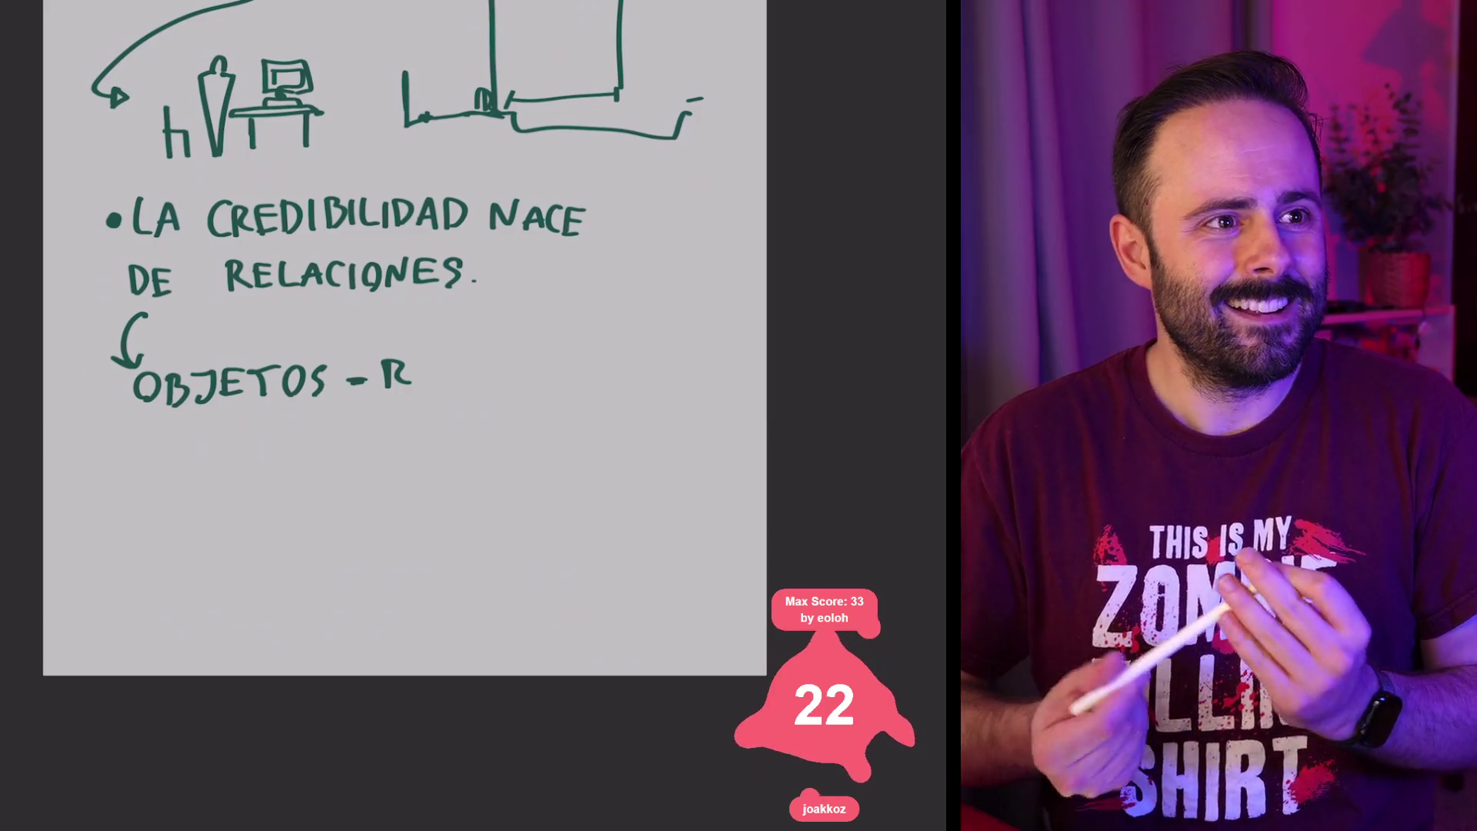
Step: Zoom in and add 'EGLA.' after 'OBJETOS - R' to spell 'REGLA.'
scroll(572, 300, "up", 3)
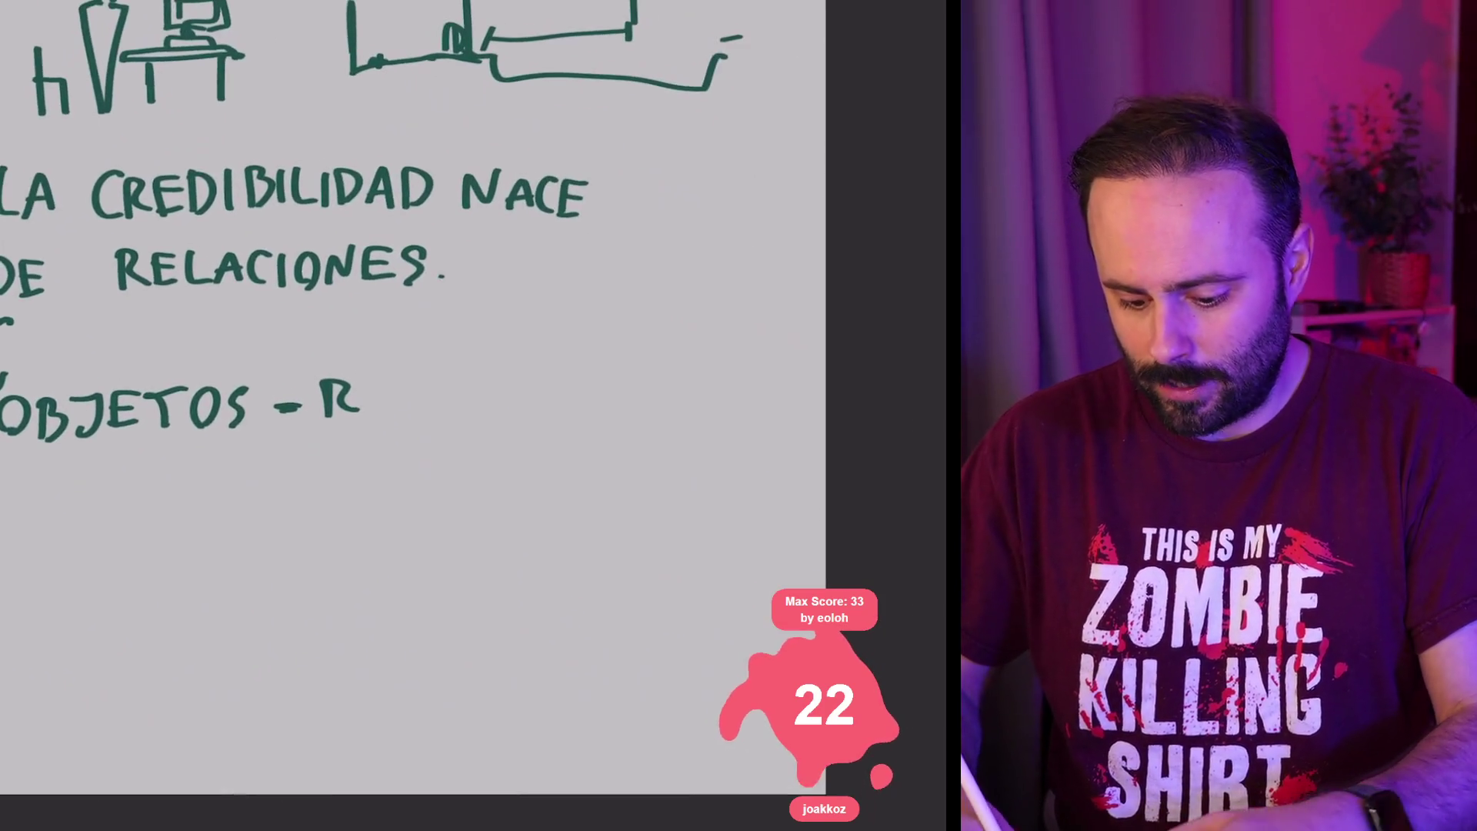
mouse_move(371, 412)
left_mouse_down()
mouse_move(394, 383)
mouse_move(428, 377)
mouse_move(487, 387)
mouse_move(496, 412)
left_mouse_up()
left_click_drag(474, 396, 497, 395)
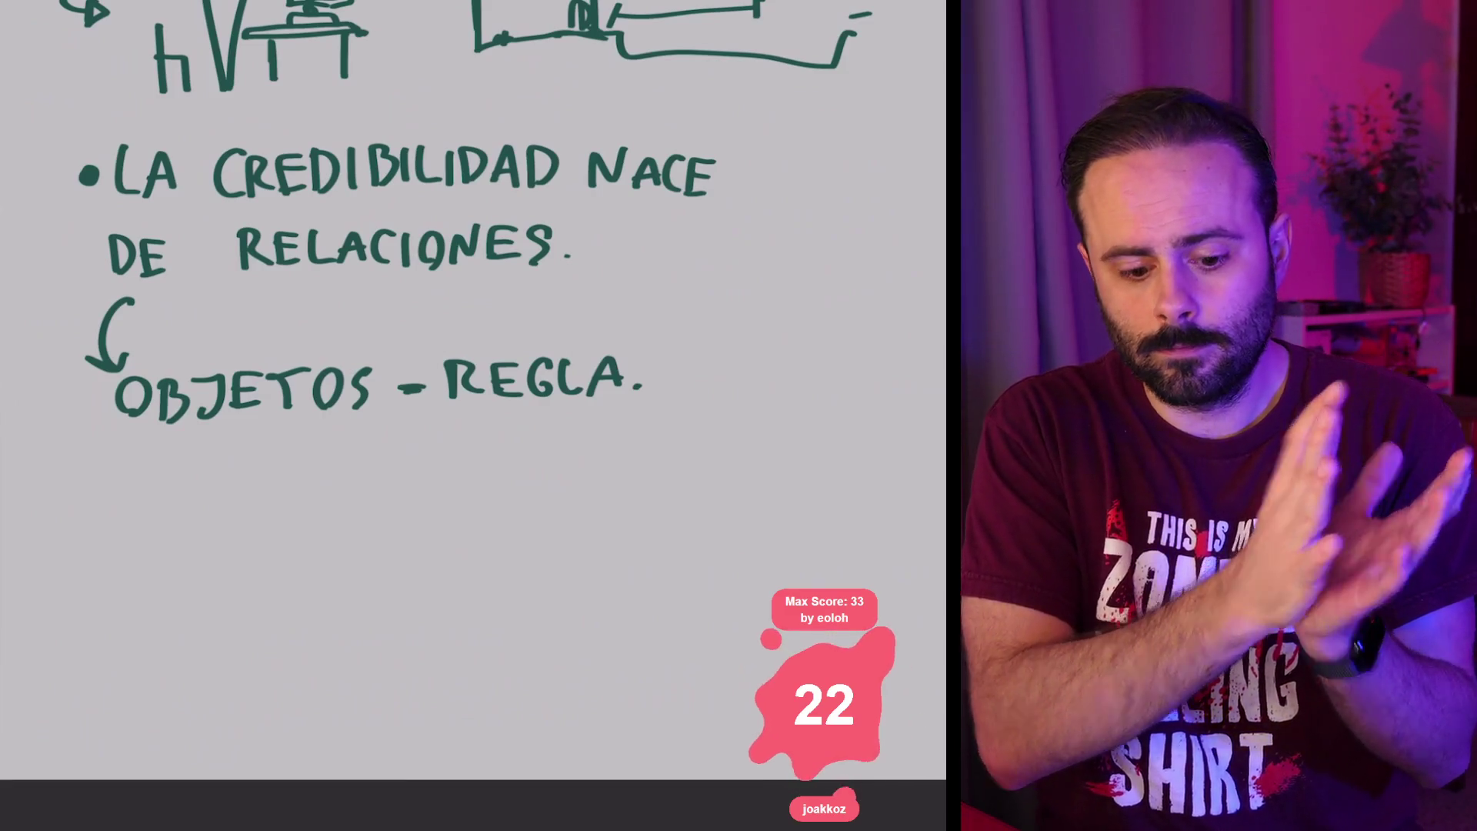
scroll(473, 415, "right", 5)
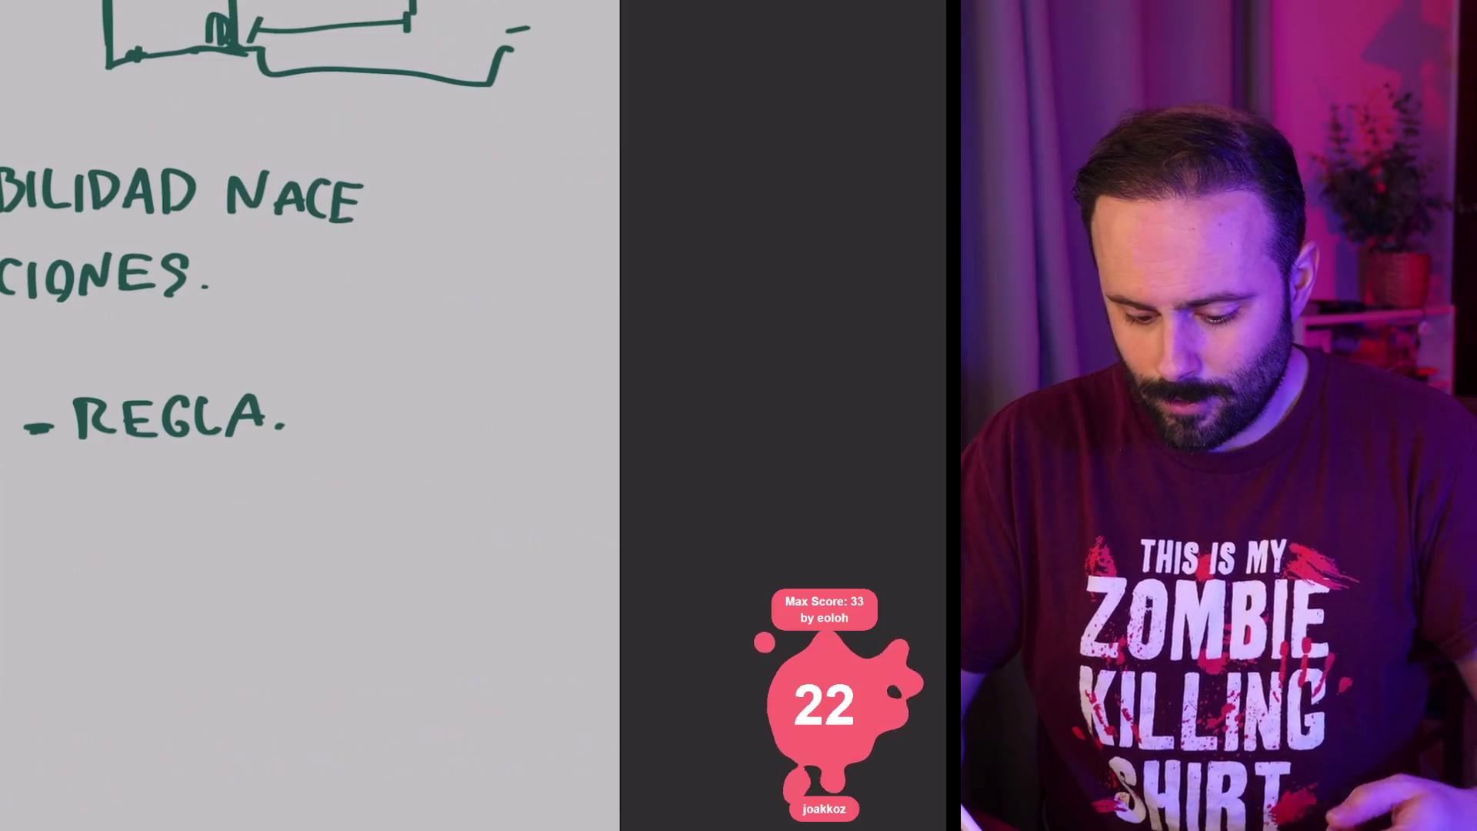
mouse_move(360, 445)
left_mouse_down()
mouse_move(352, 377)
mouse_move(384, 375)
mouse_move(389, 445)
left_mouse_up()
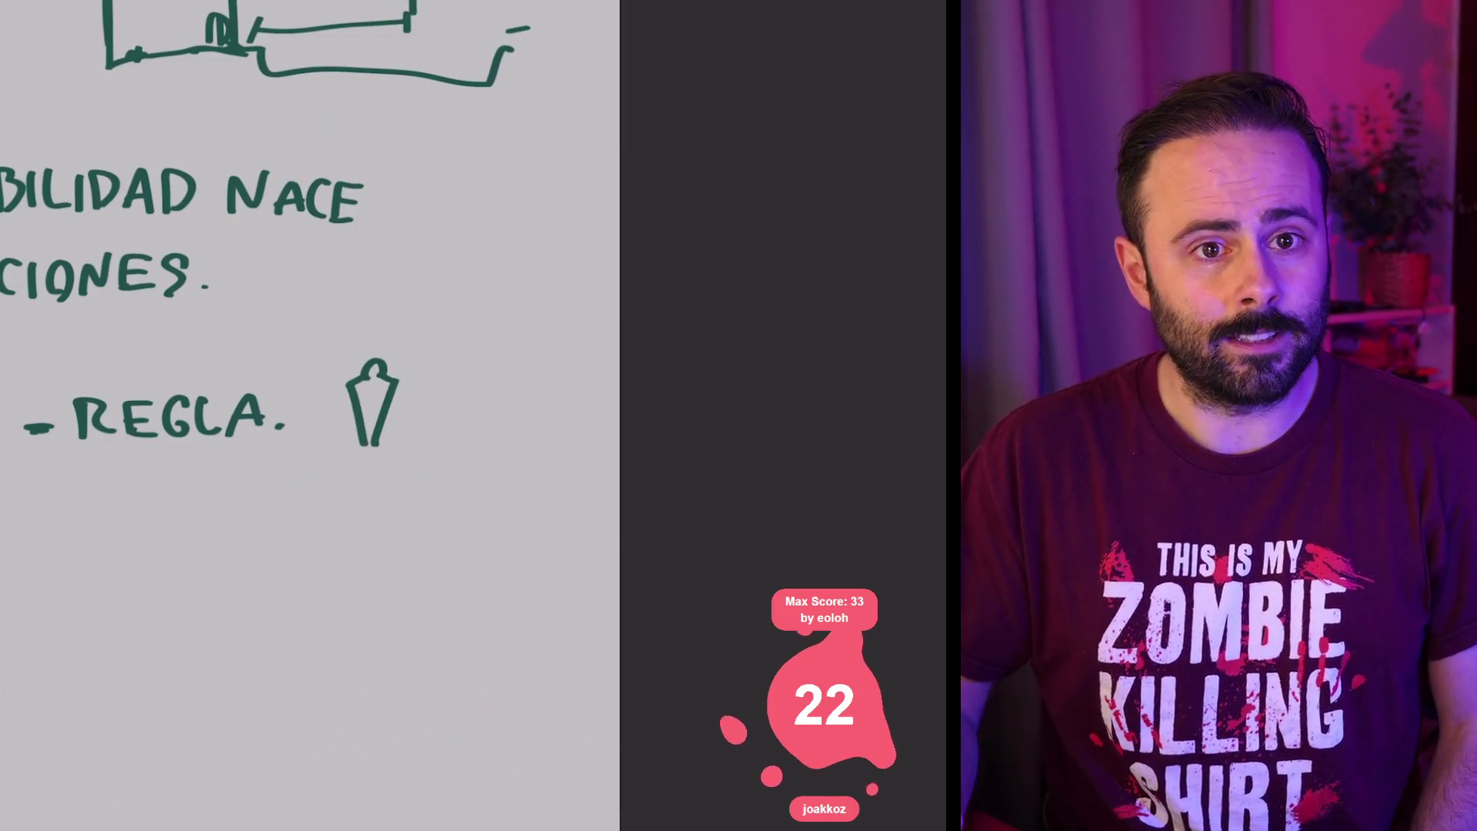
scroll(441, 362, "up", 3)
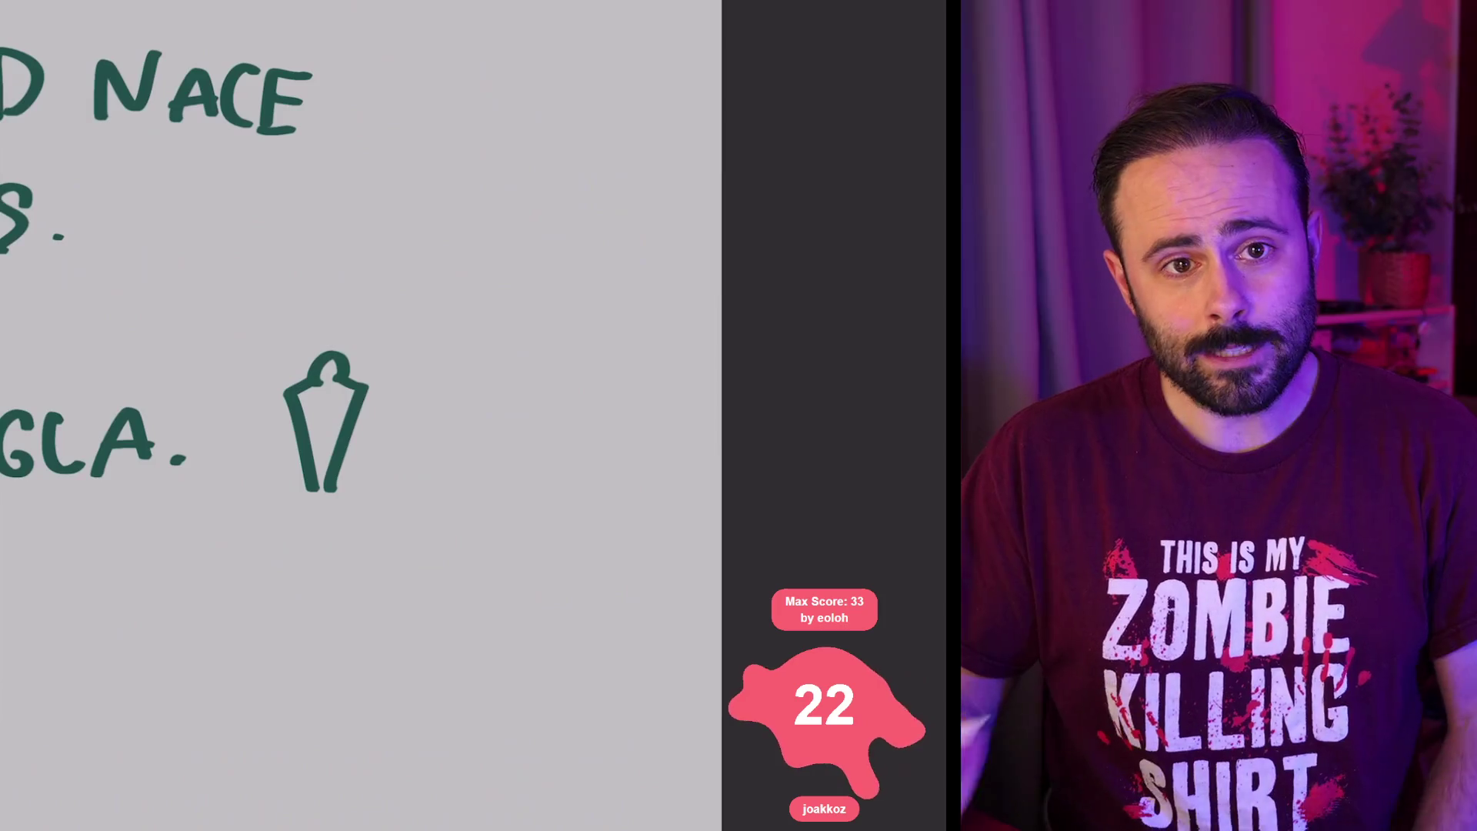
left_click_drag(409, 496, 406, 443)
mouse_move(394, 452)
left_mouse_down()
mouse_move(454, 445)
mouse_move(452, 369)
left_mouse_up()
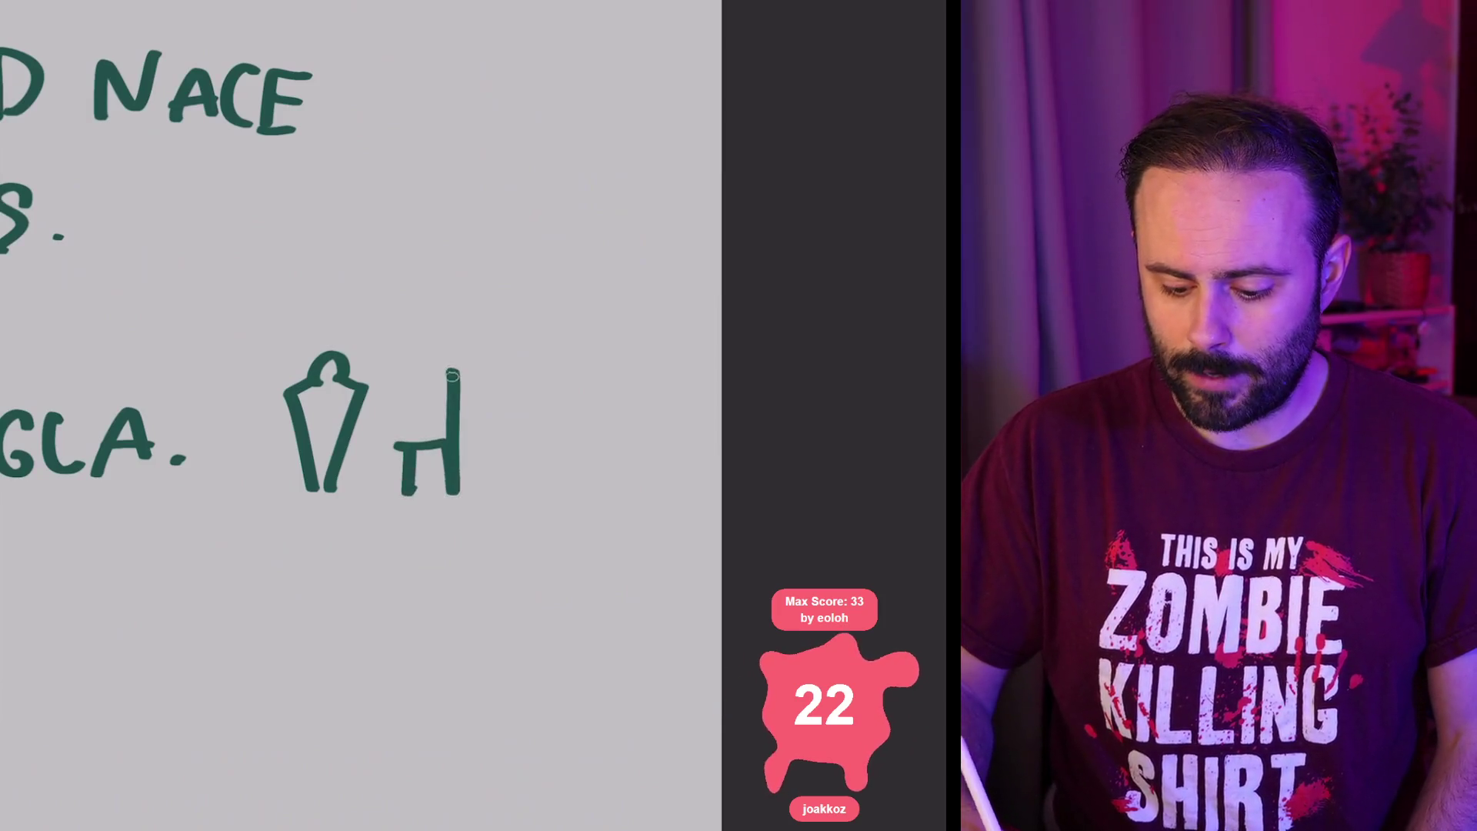
mouse_move(490, 504)
left_mouse_down()
mouse_move(497, 381)
mouse_move(604, 381)
left_mouse_up()
mouse_move(606, 177)
left_mouse_down()
mouse_move(597, 531)
mouse_move(609, 507)
left_mouse_up()
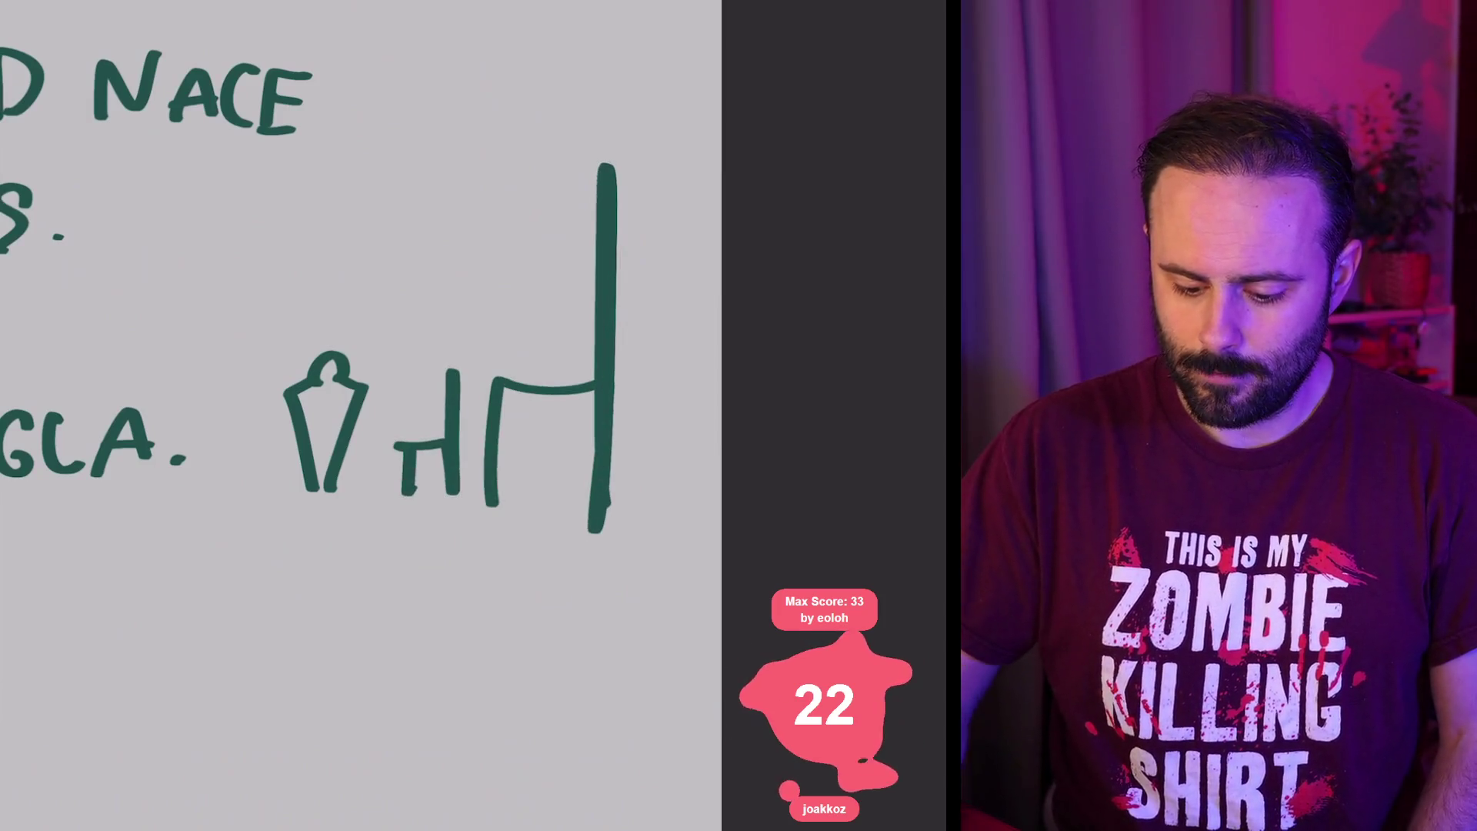
left_click_drag(185, 497, 416, 508)
mouse_move(419, 443)
left_mouse_down()
mouse_move(165, 100)
mouse_move(185, 492)
left_mouse_up()
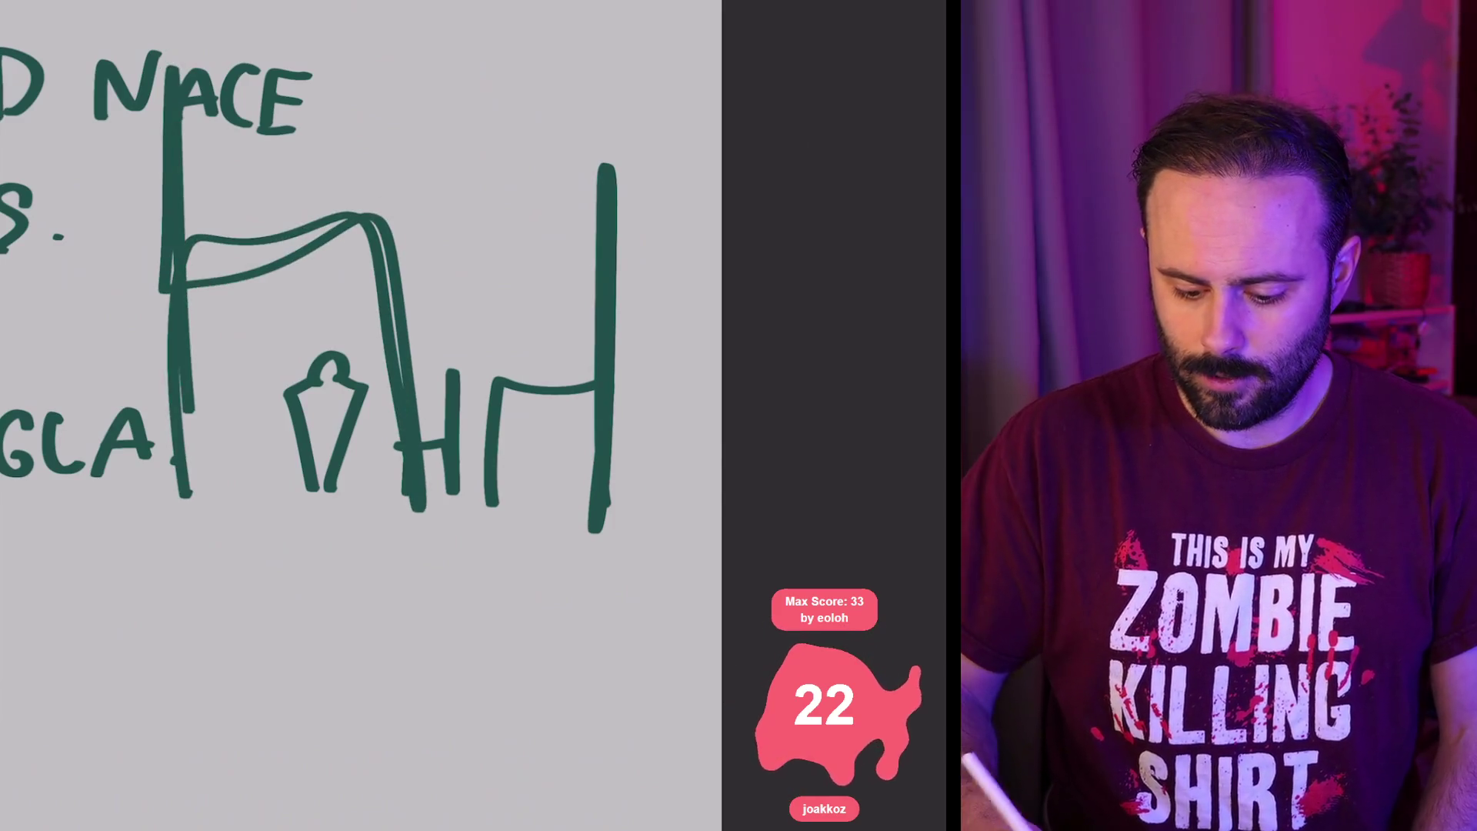
mouse_move(239, 438)
left_mouse_down()
mouse_move(239, 475)
mouse_move(261, 483)
left_mouse_up()
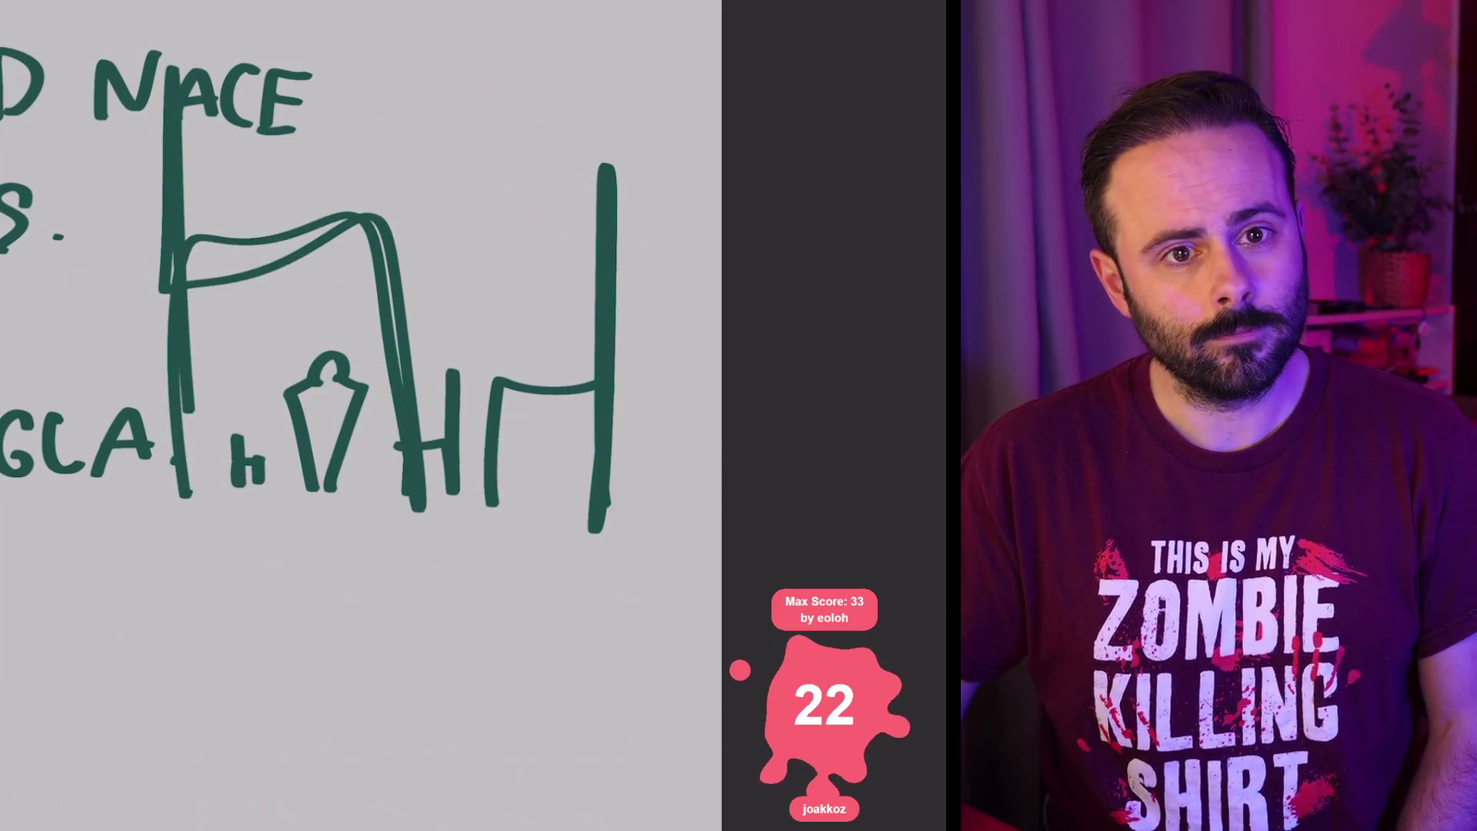
key("ctrl+z")
key("ctrl+z")
key("ctrl+z")
scroll(357, 416, "left", 5)
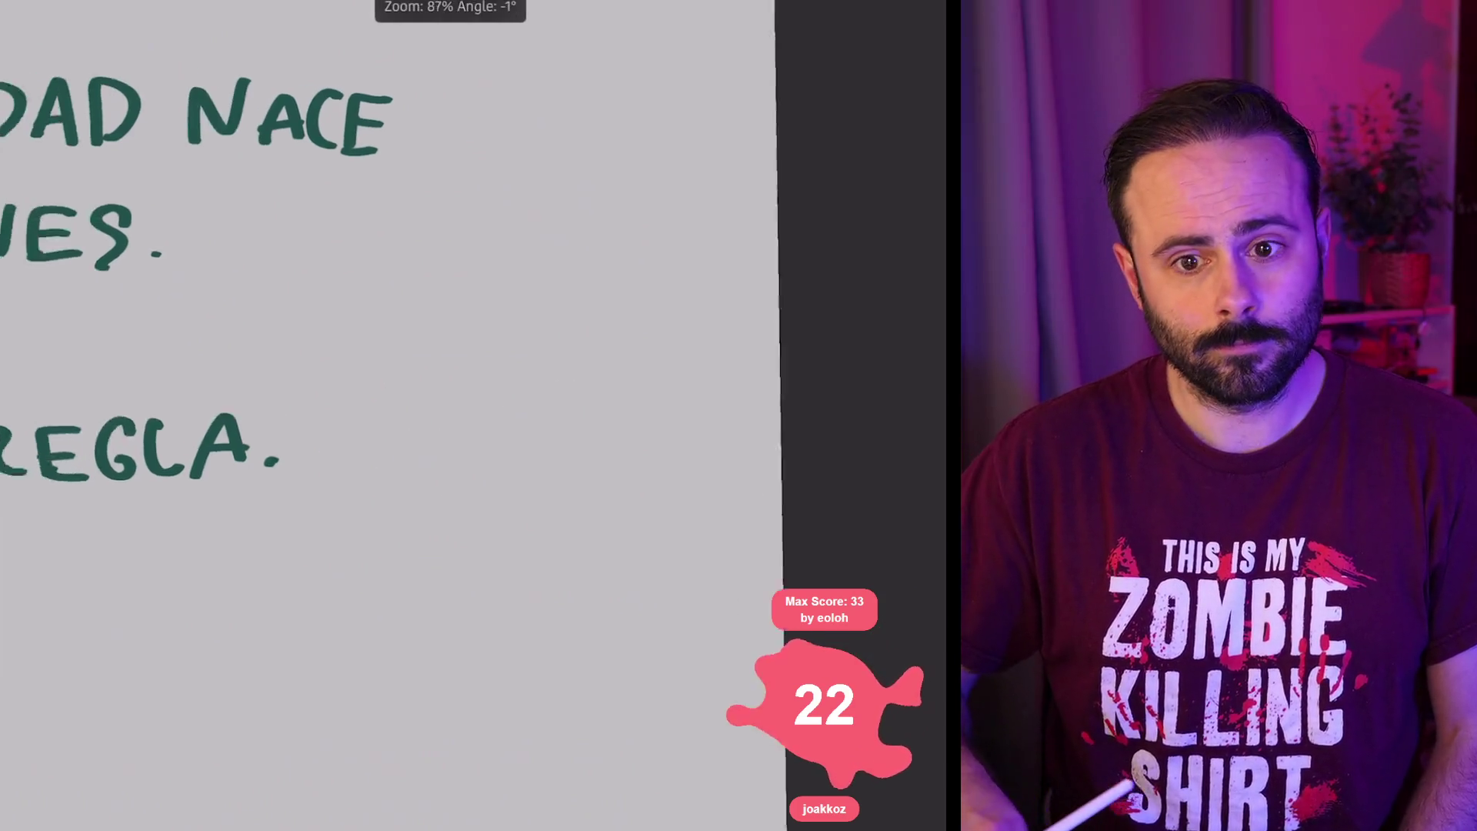
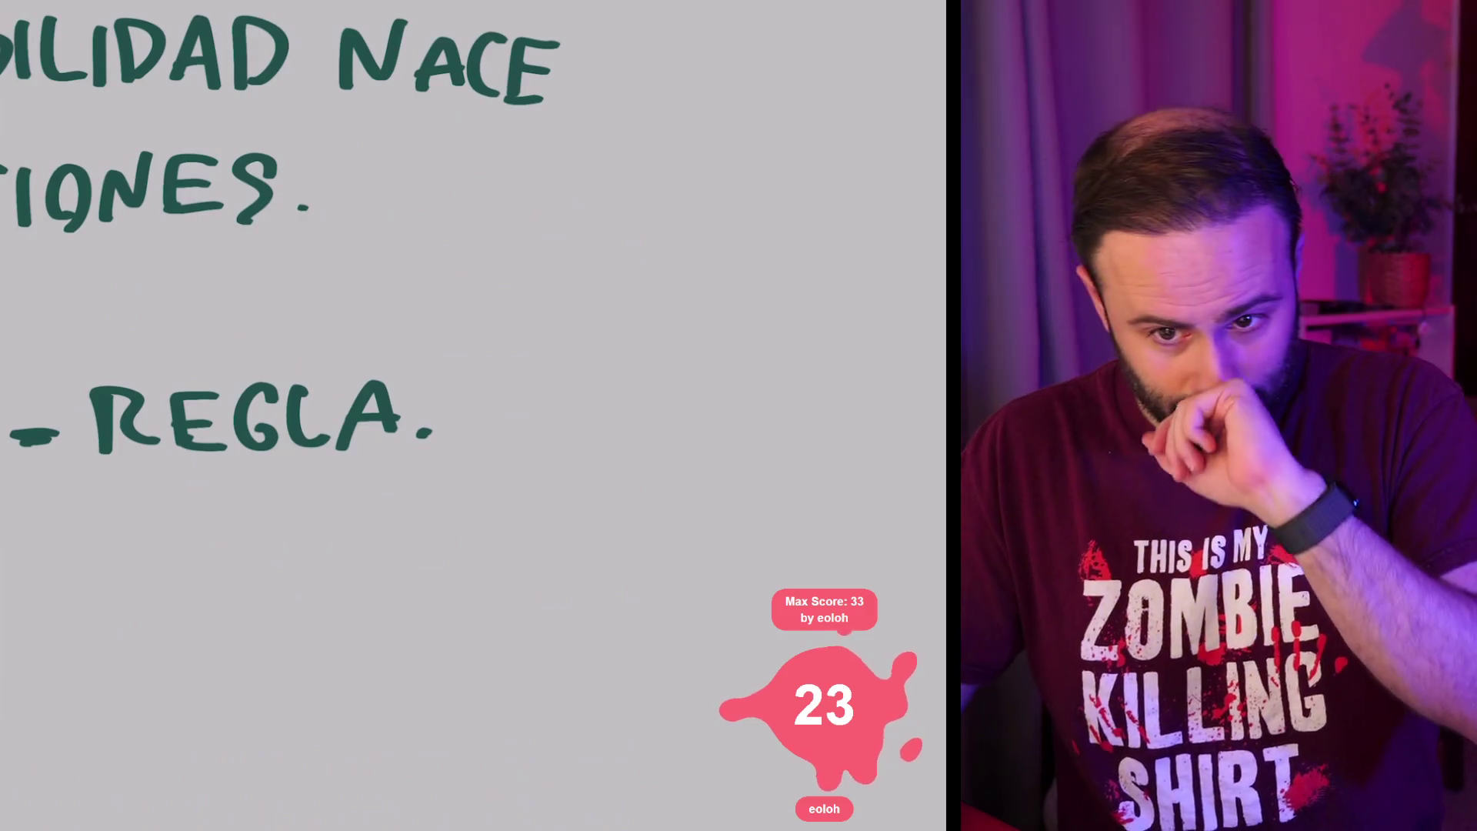
Step: Draw the isometric car body below REGLA with a wheel, windshield and roof lines
scroll(473, 231, "down", 2)
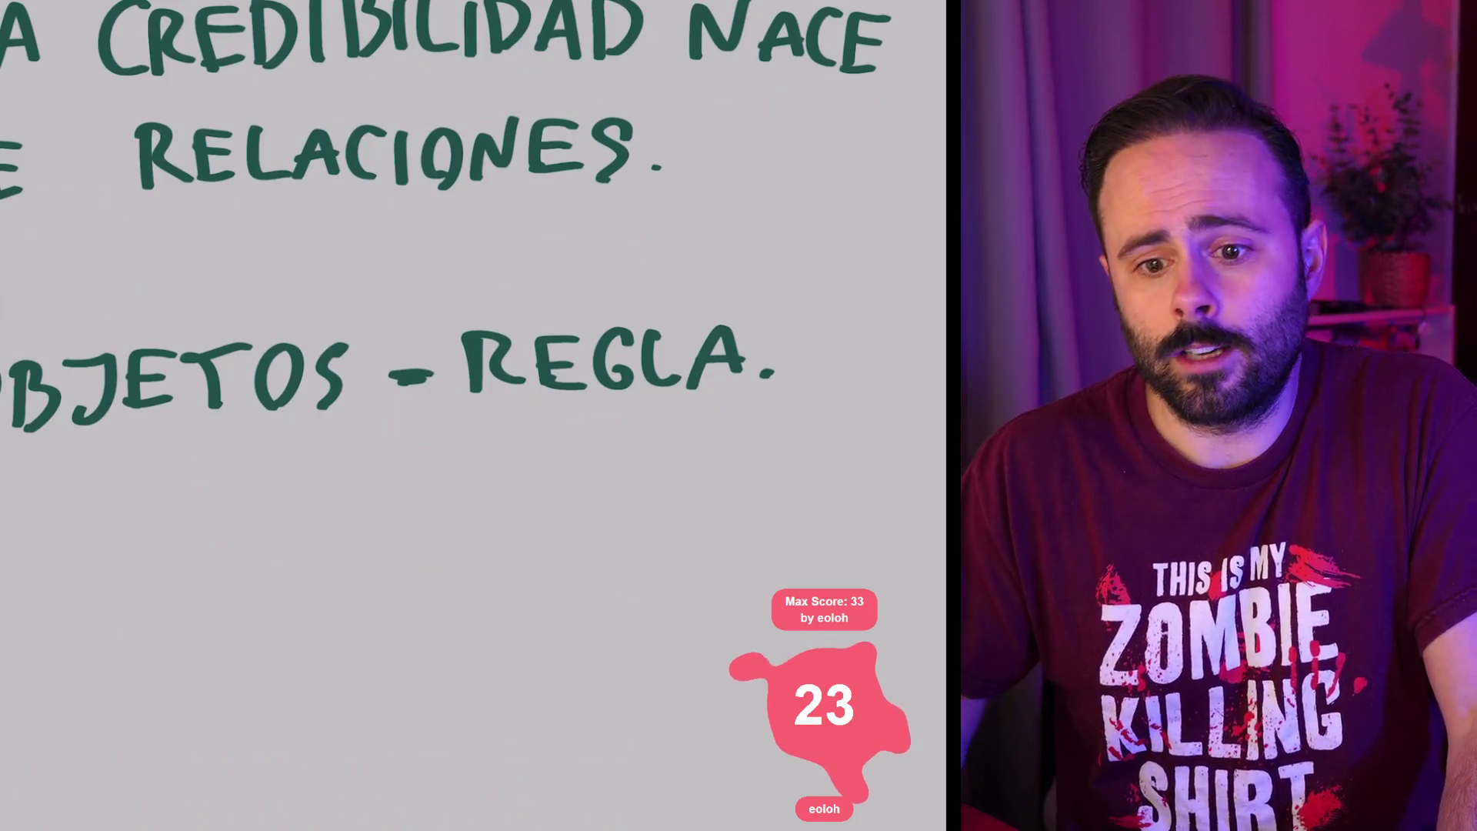
scroll(707, 392, "down", 2)
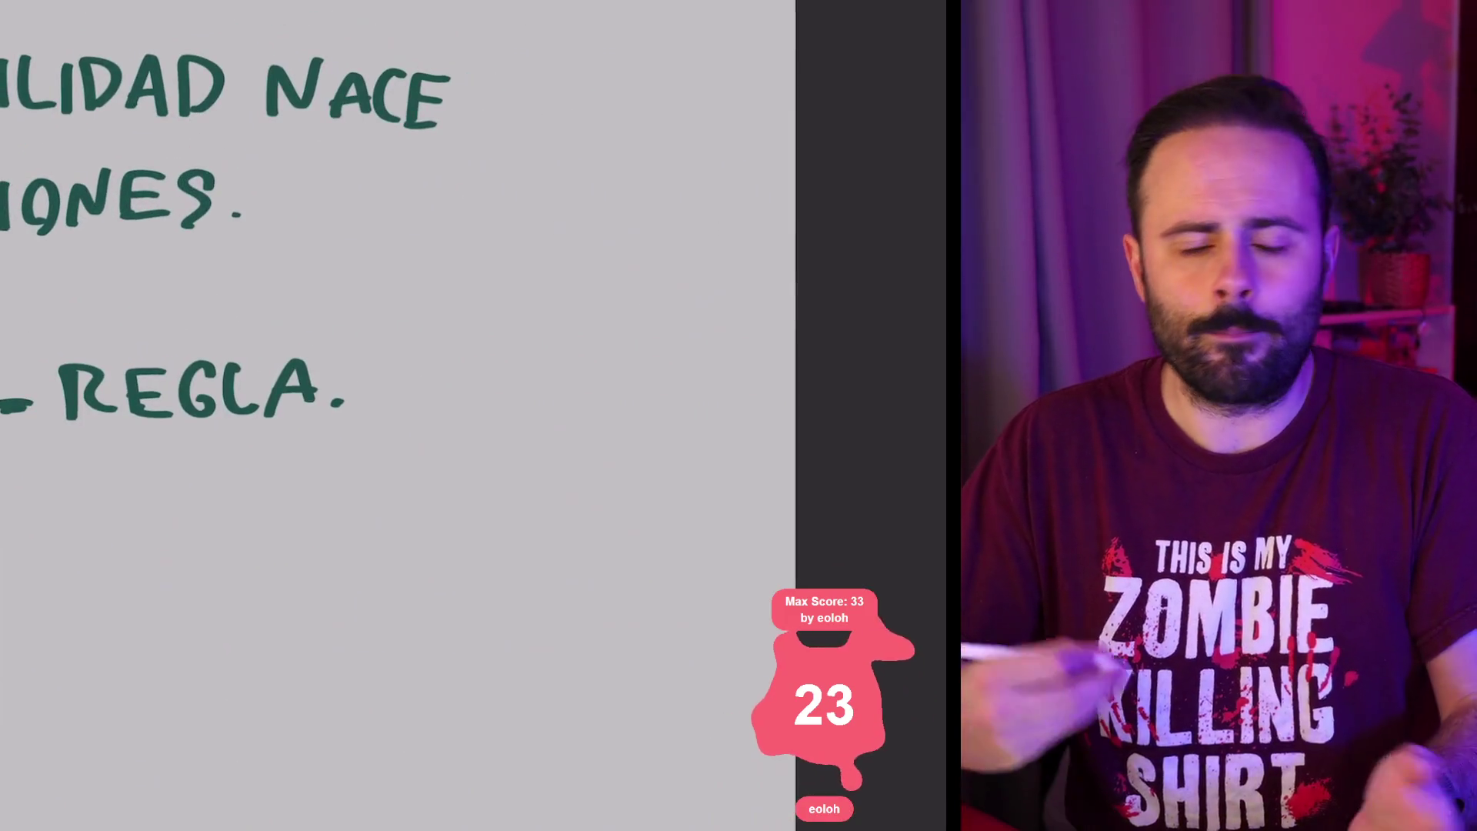
left_click_drag(330, 451, 383, 485)
left_click_drag(327, 451, 370, 425)
mouse_move(375, 483)
left_mouse_down()
mouse_move(422, 449)
mouse_move(395, 383)
mouse_move(450, 327)
left_mouse_up()
left_click_drag(424, 445, 520, 372)
left_click_drag(448, 326, 520, 360)
mouse_move(328, 452)
left_mouse_down()
mouse_move(375, 506)
mouse_move(422, 492)
mouse_move(505, 424)
left_mouse_up()
left_click_drag(505, 424, 515, 446)
left_click_drag(516, 379, 525, 419)
mouse_move(363, 436)
left_mouse_down()
mouse_move(499, 382)
mouse_move(425, 453)
left_mouse_up()
Step: Add ground lines, a parking-spot outline and two street lamps around the car
scroll(323, 415, "down", 2)
left_click_drag(336, 491, 480, 388)
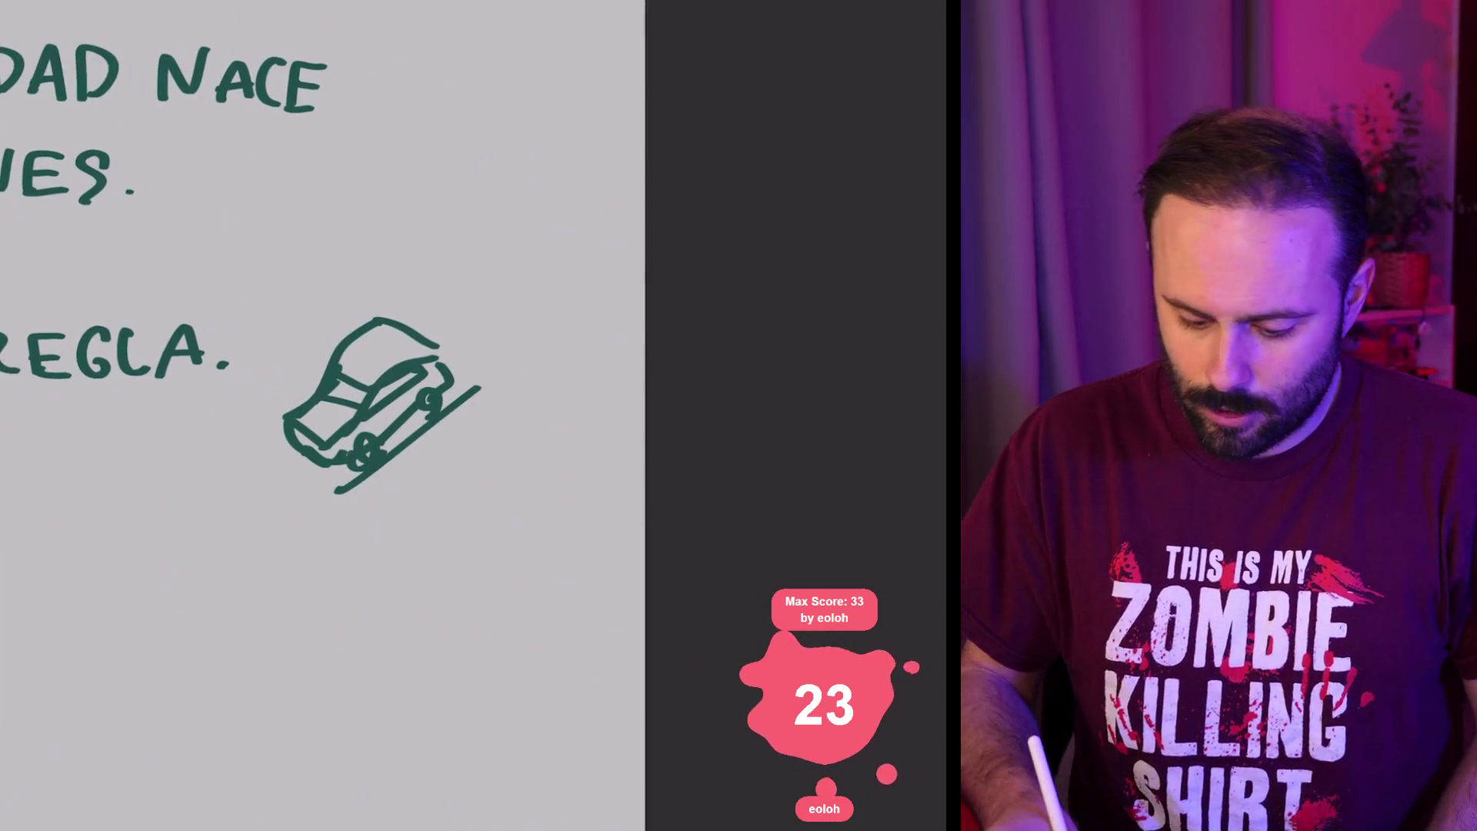
left_click_drag(212, 461, 272, 423)
left_click_drag(413, 311, 439, 298)
left_click_drag(257, 452, 336, 496)
left_click_drag(425, 319, 471, 357)
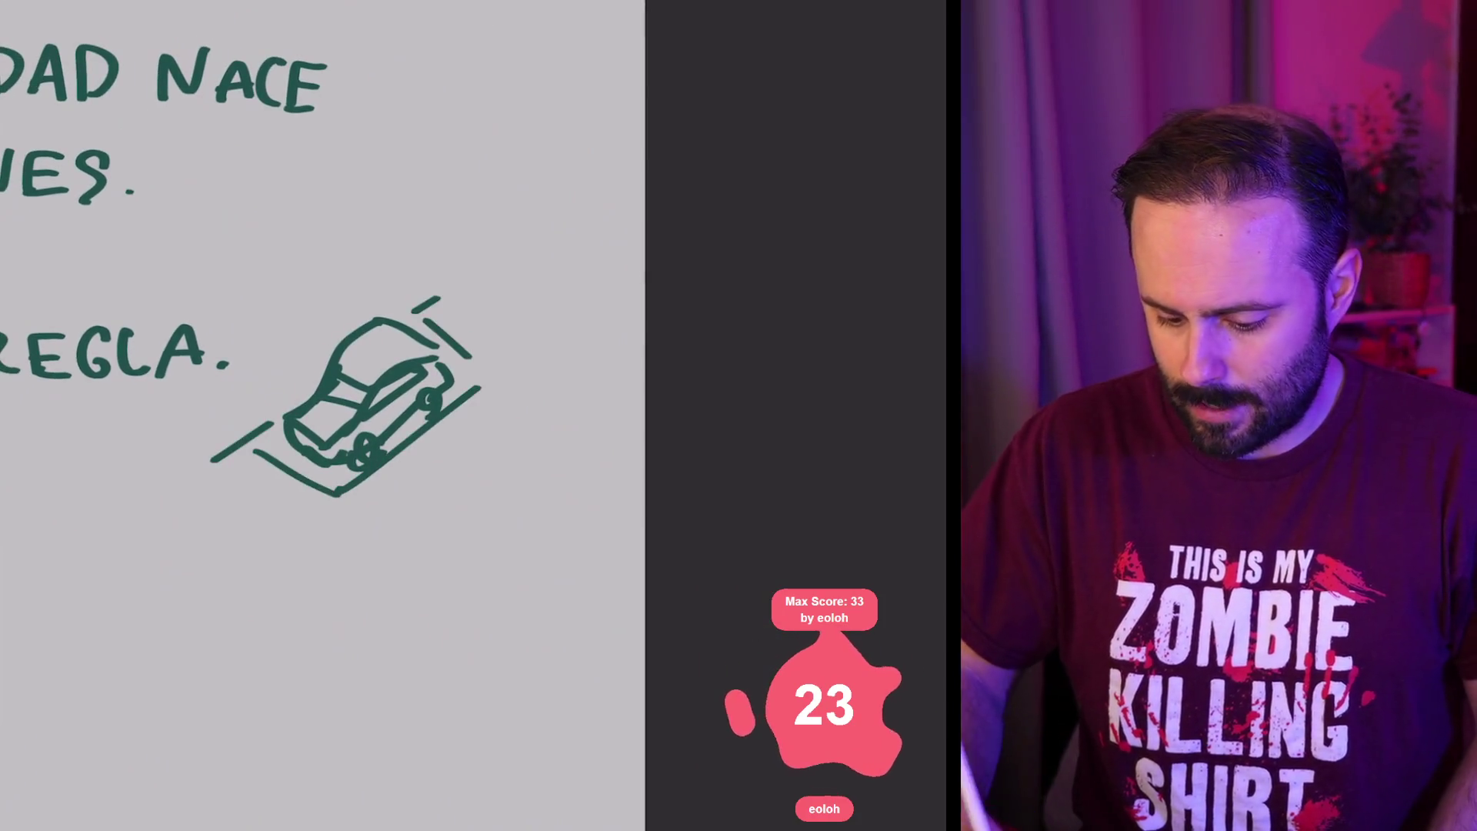
mouse_move(411, 308)
left_mouse_down()
mouse_move(407, 154)
mouse_move(488, 142)
left_mouse_up()
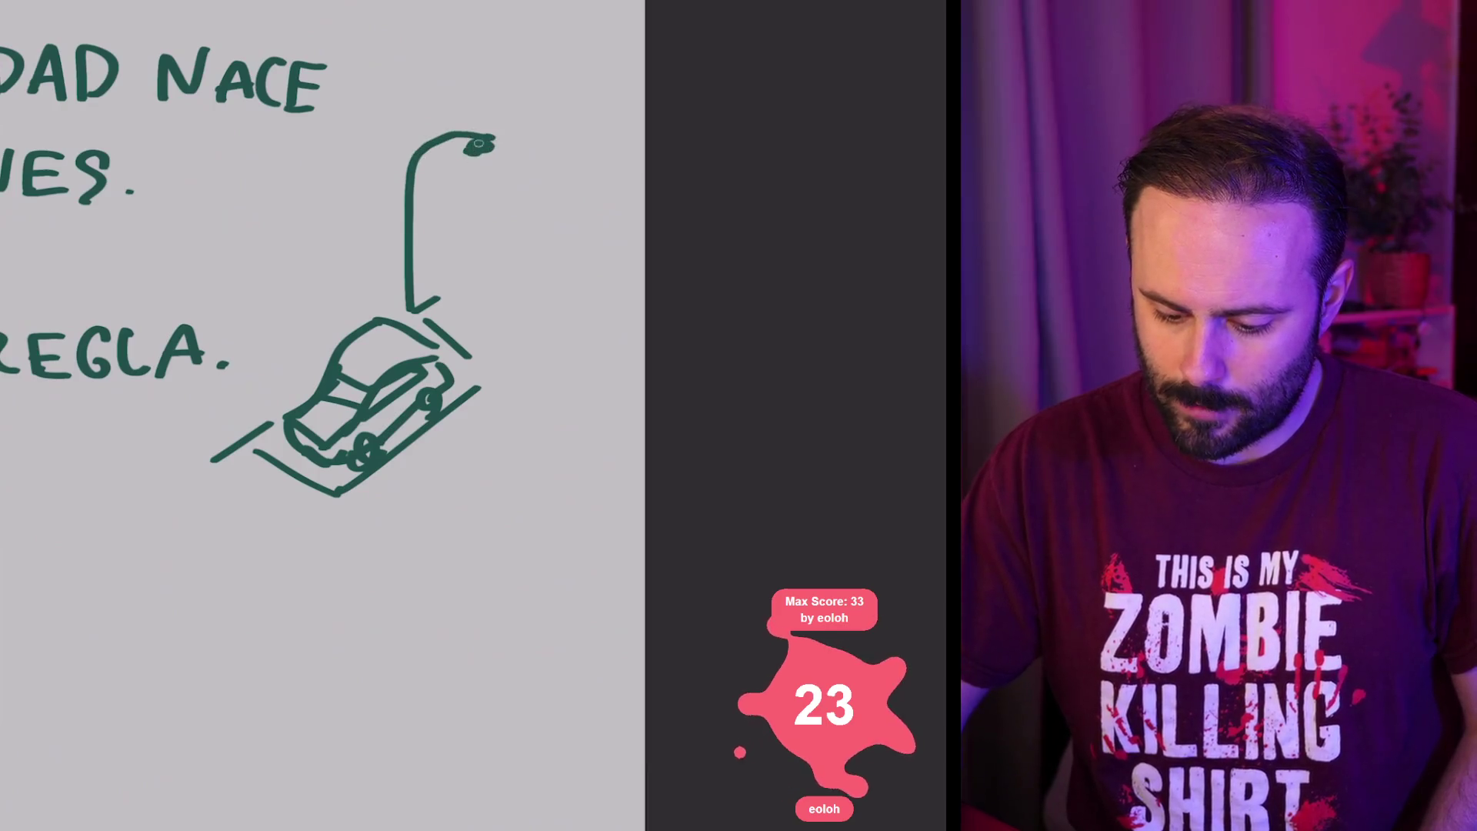
mouse_move(256, 458)
left_mouse_down()
mouse_move(262, 206)
mouse_move(327, 196)
left_mouse_up()
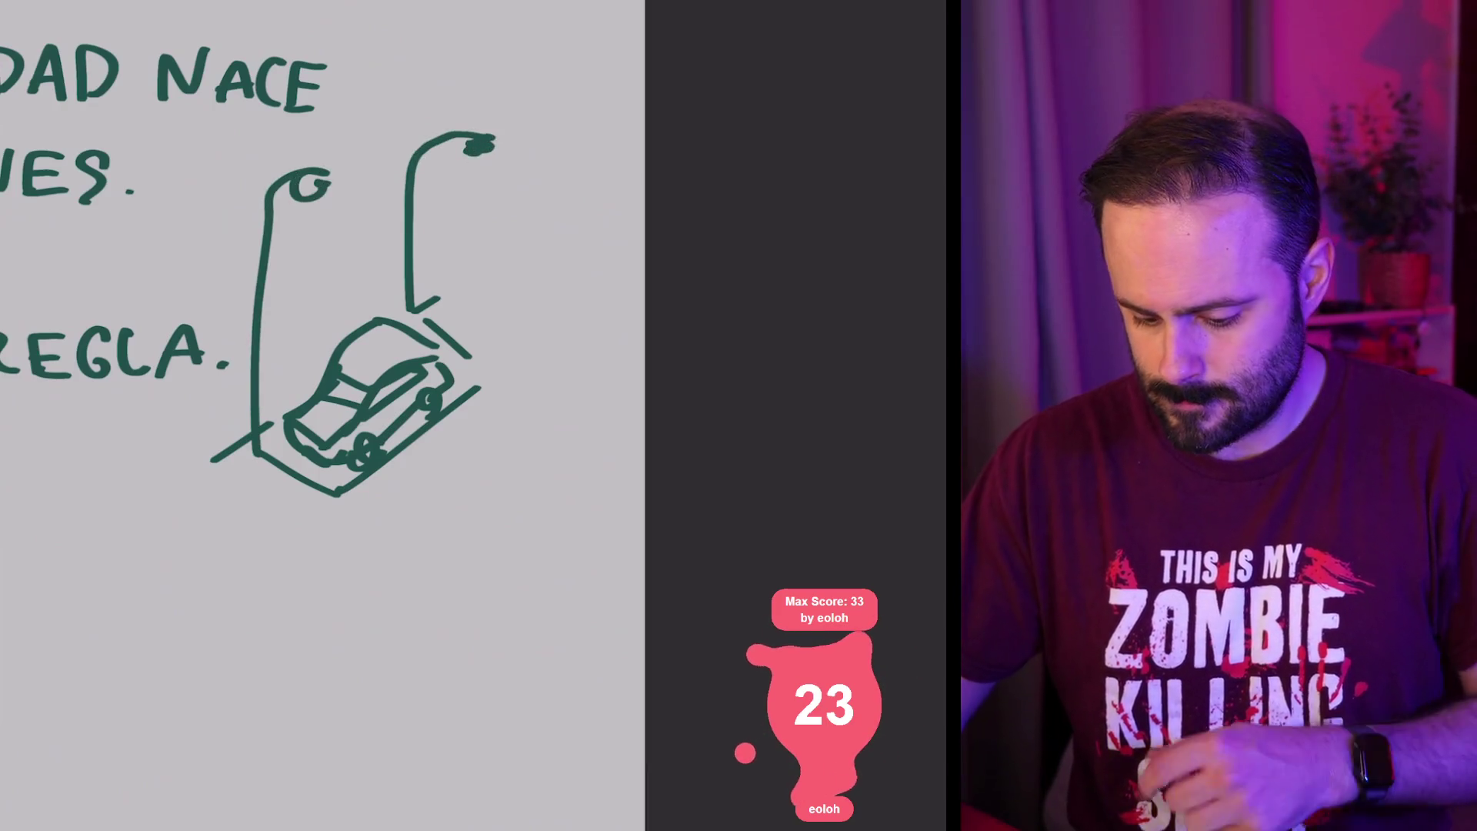
Step: Draw the road edge and parallel road lines below the car, then undo the messy stroke
scroll(323, 415, "down", 1)
left_click_drag(408, 465, 492, 424)
left_click_drag(573, 543, 377, 700)
left_click_drag(406, 574, 310, 645)
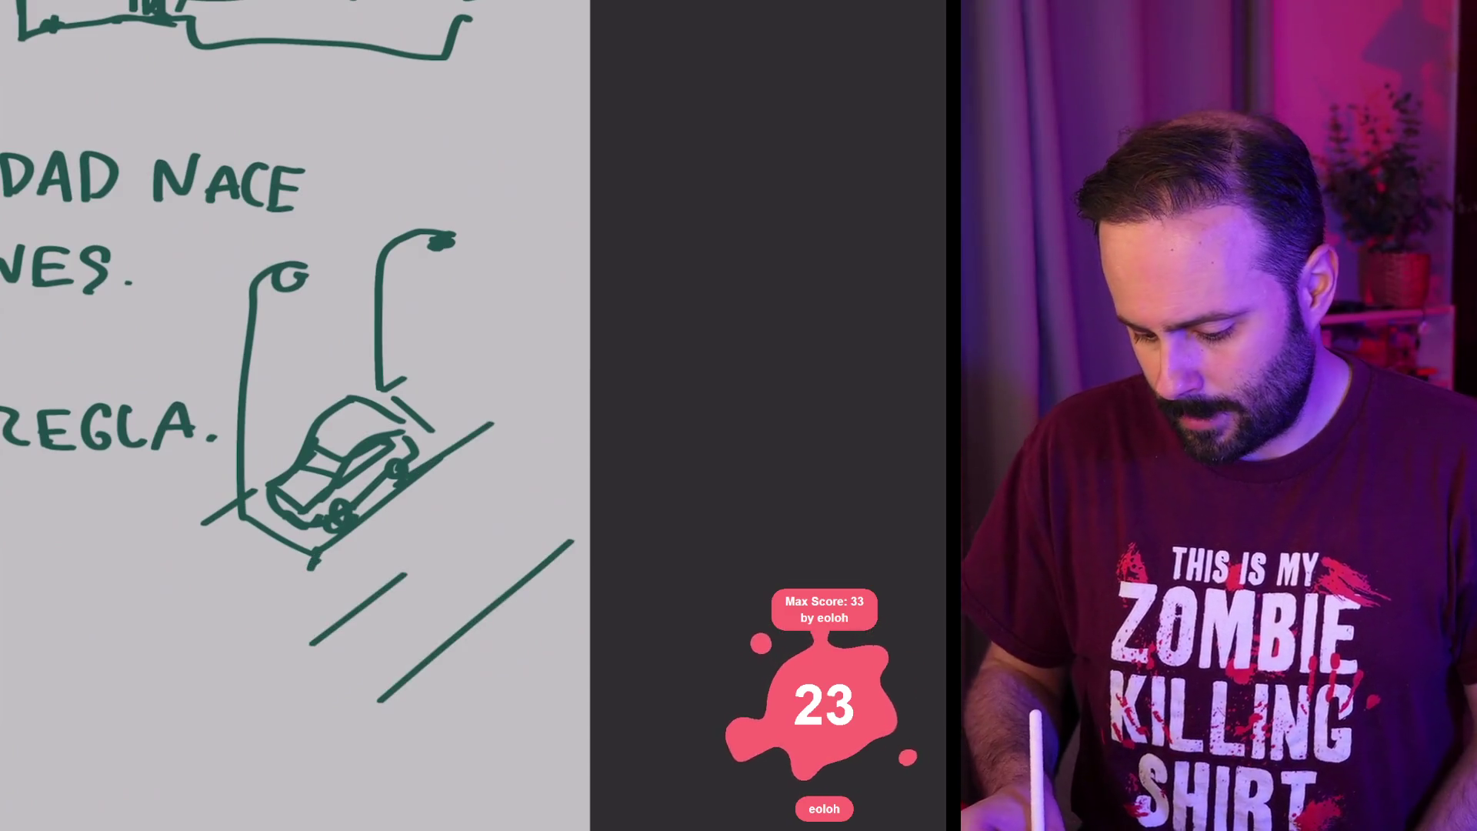
mouse_move(536, 471)
left_mouse_down()
mouse_move(299, 673)
mouse_move(461, 509)
mouse_move(308, 622)
left_mouse_up()
mouse_move(396, 579)
left_mouse_down()
mouse_move(447, 619)
mouse_move(512, 493)
left_mouse_up()
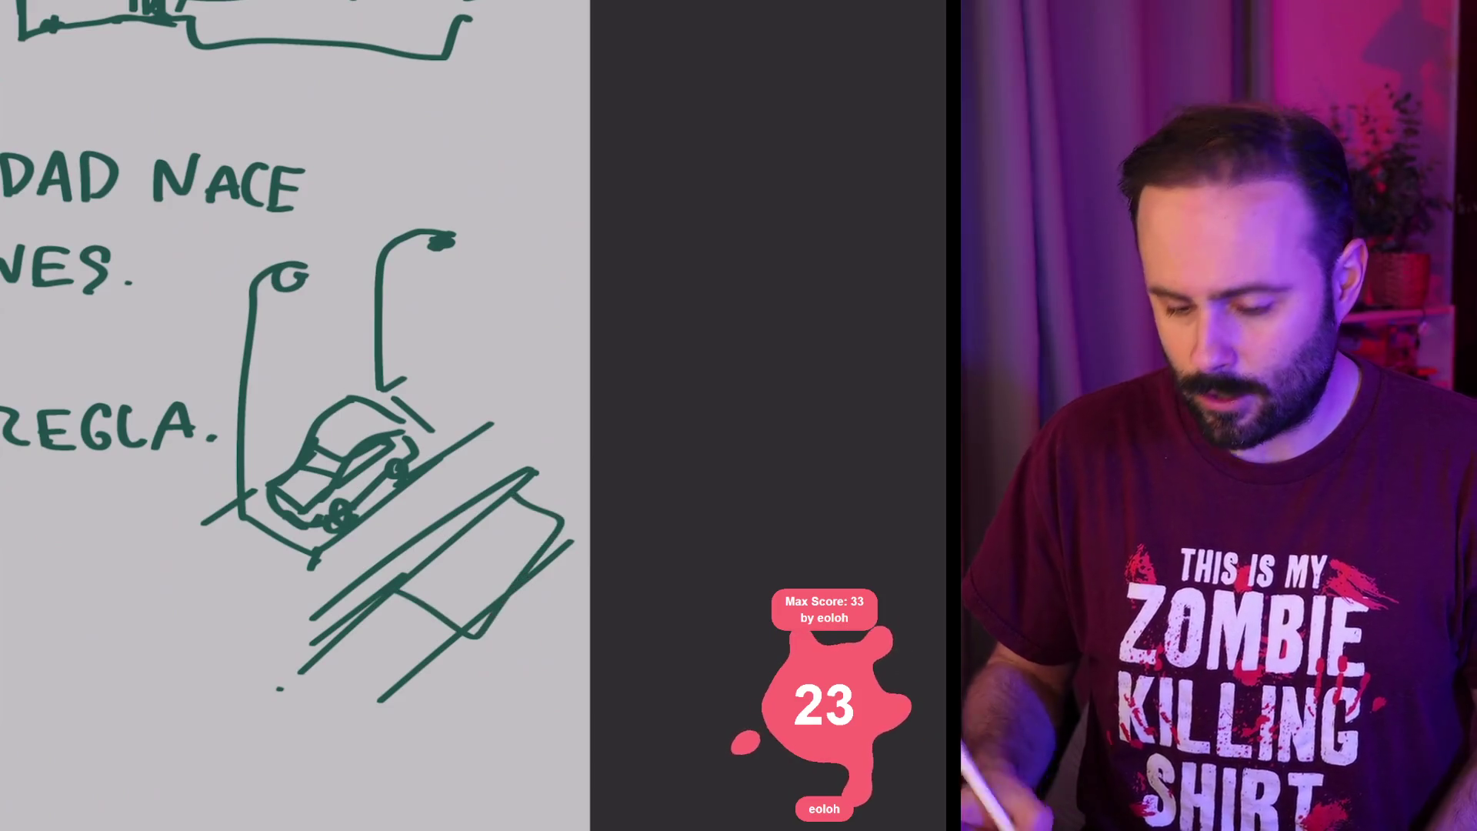
key("ctrl+z")
key("ctrl+z")
key("ctrl+z")
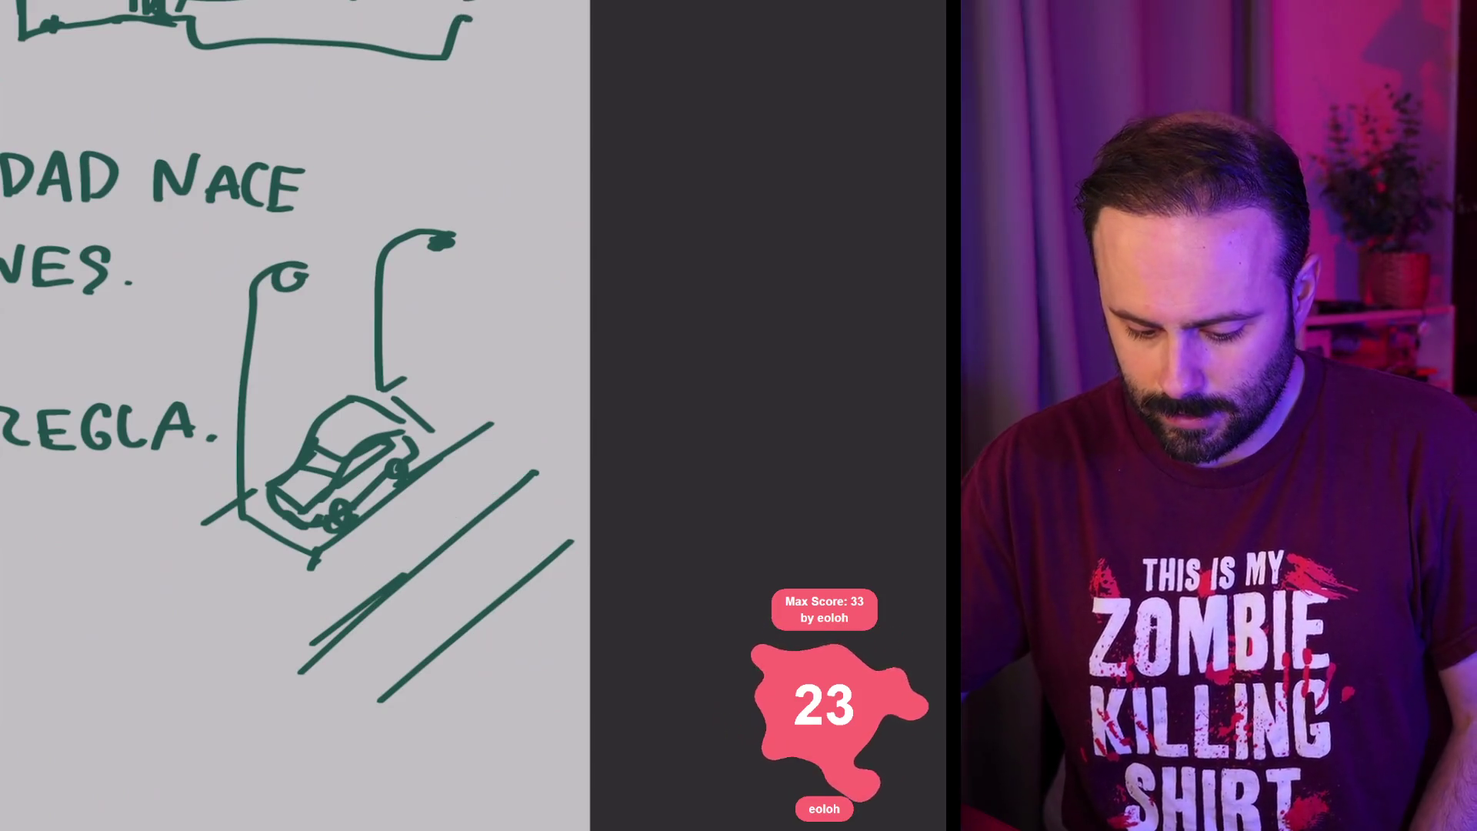
Step: Draw a post beside the left street lamp
left_click_drag(178, 441, 138, 476)
left_click_drag(319, 343, 265, 376)
mouse_move(207, 323)
left_mouse_down()
mouse_move(206, 392)
mouse_move(250, 304)
left_mouse_up()
left_click_drag(287, 291, 286, 367)
scroll(296, 415, "down", 3)
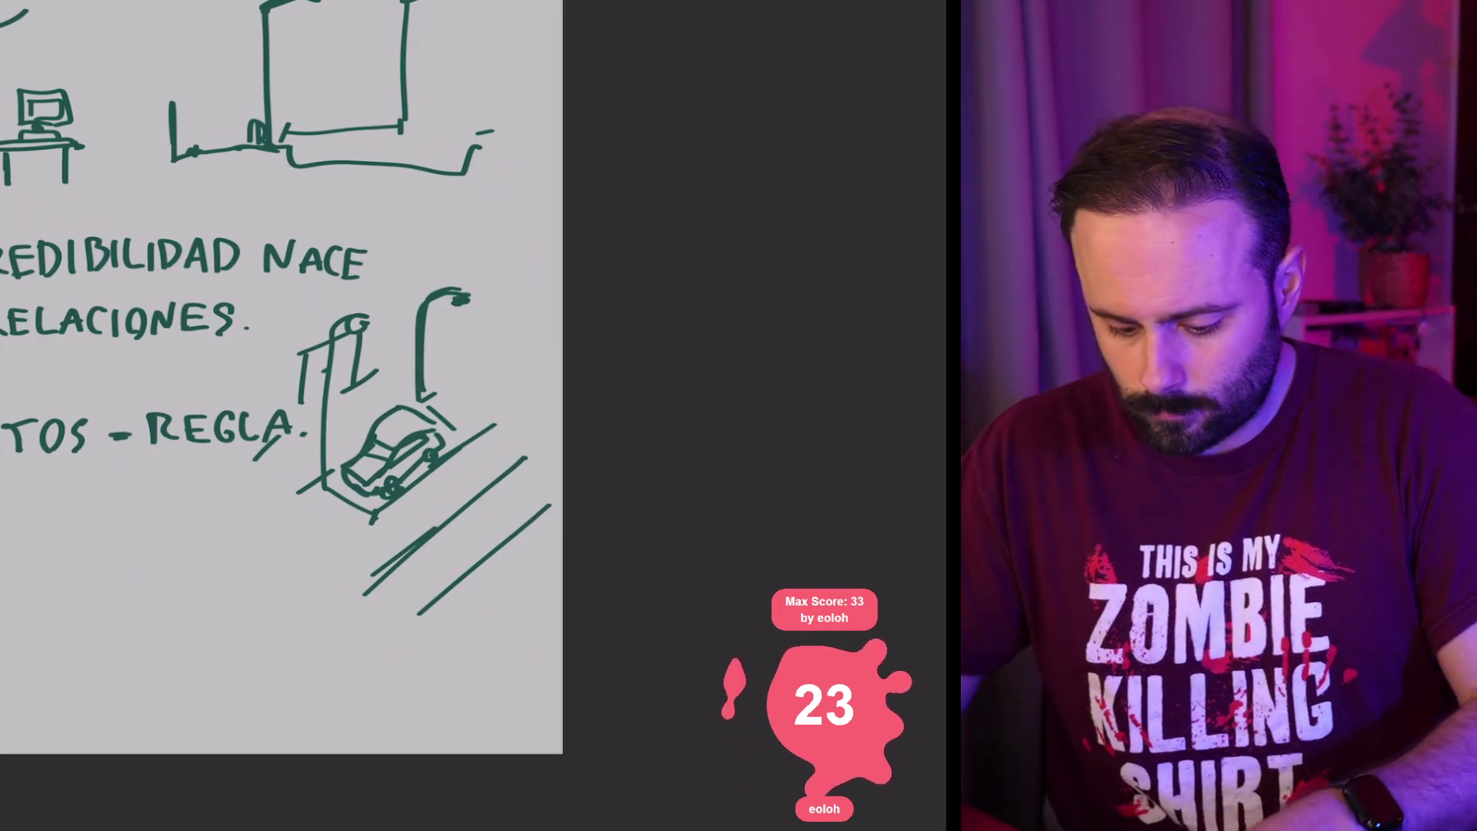
Step: Draw a tall vertical frame over the street scene
scroll(346, 384, "up", 3)
mouse_move(322, 357)
left_mouse_down()
mouse_move(317, 470)
mouse_move(527, 86)
mouse_move(530, 387)
left_mouse_up()
left_click_drag(319, 383, 328, 136)
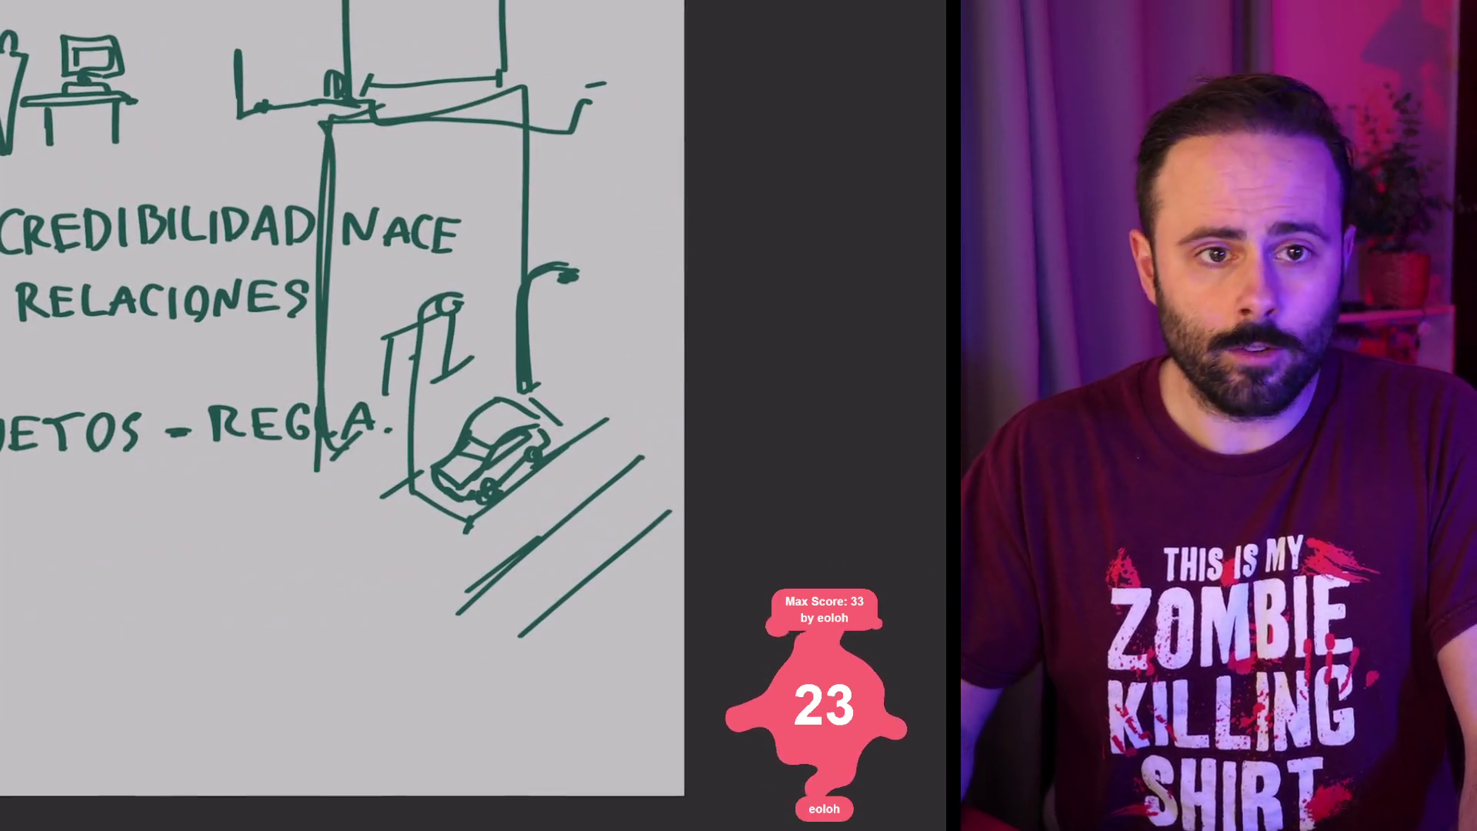
Step: Outline the tall building's left side with a long ground line beneath it
scroll(346, 384, "down", 5)
mouse_move(202, 327)
left_mouse_down()
mouse_move(215, 544)
mouse_move(335, 310)
mouse_move(320, 547)
left_mouse_up()
left_click_drag(95, 545, 523, 553)
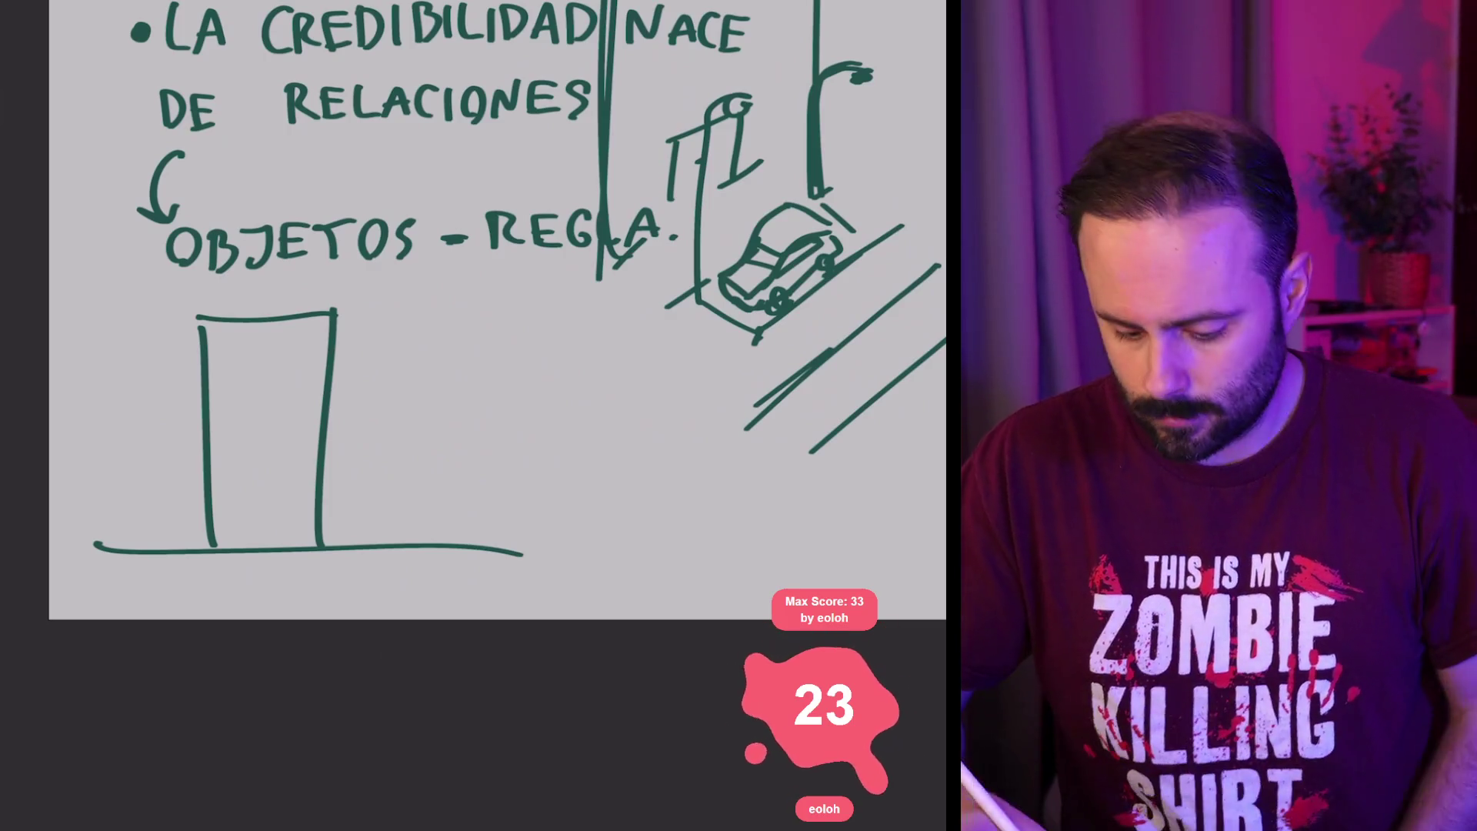
Step: Draw a small door at the building's base, a floor line and several shelves of books
mouse_move(240, 548)
left_mouse_down()
mouse_move(240, 514)
mouse_move(260, 547)
left_mouse_up()
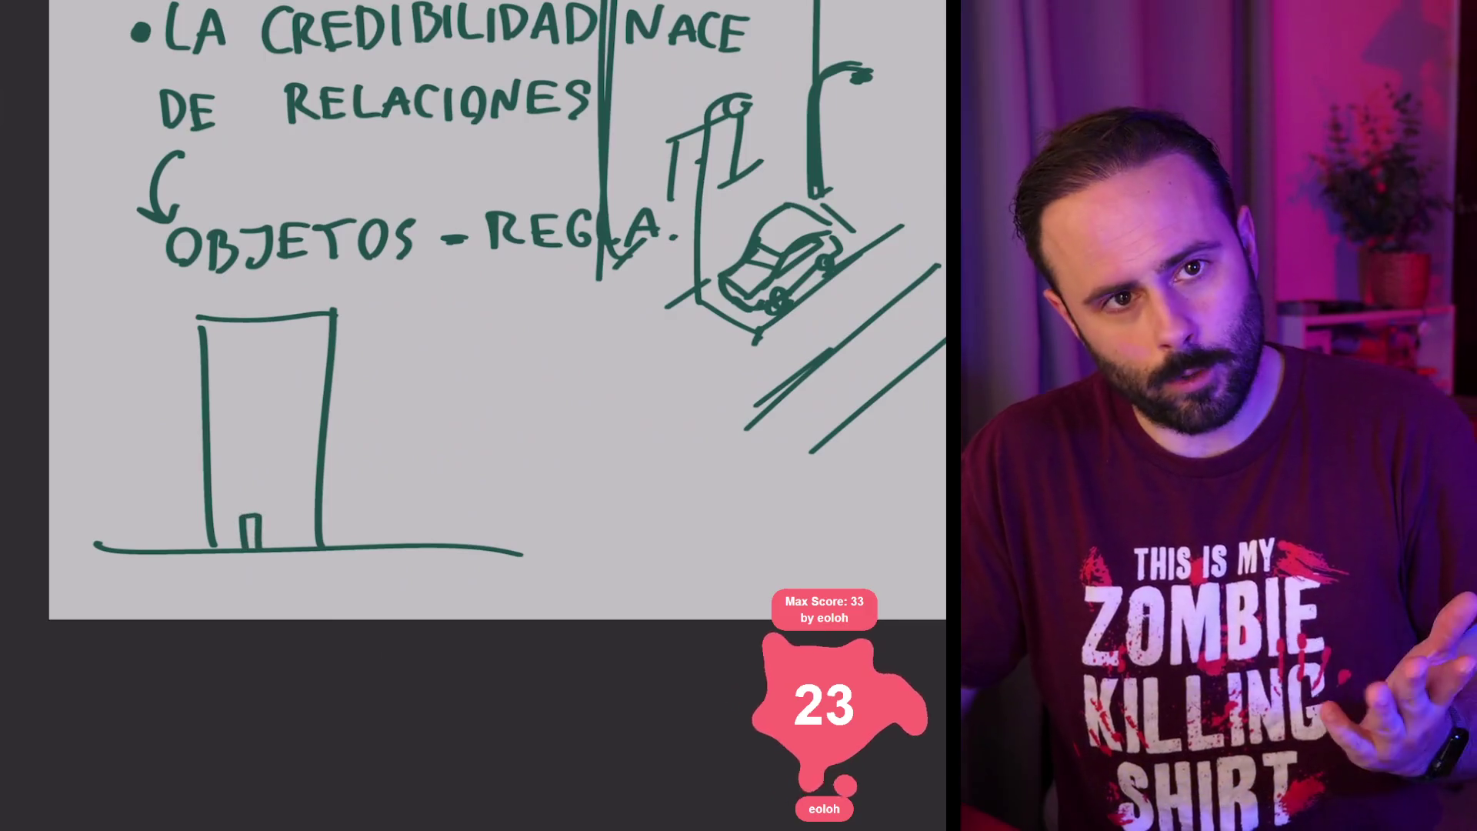
left_click_drag(205, 499, 295, 492)
mouse_move(210, 465)
left_mouse_down()
mouse_move(317, 461)
mouse_move(247, 461)
mouse_move(300, 462)
left_mouse_up()
left_click_drag(210, 428, 314, 423)
mouse_move(217, 432)
left_mouse_down()
mouse_move(221, 419)
mouse_move(254, 429)
left_mouse_up()
left_click_drag(267, 428, 300, 425)
left_click_drag(208, 399, 320, 393)
Step: Add top-shelf books, a bracket on the left side and two dots right of the building
mouse_move(223, 397)
left_mouse_down()
mouse_move(239, 383)
mouse_move(252, 395)
left_mouse_up()
left_click_drag(270, 396, 298, 392)
mouse_move(198, 397)
left_mouse_down()
mouse_move(175, 438)
mouse_move(199, 441)
mouse_move(159, 430)
left_mouse_up()
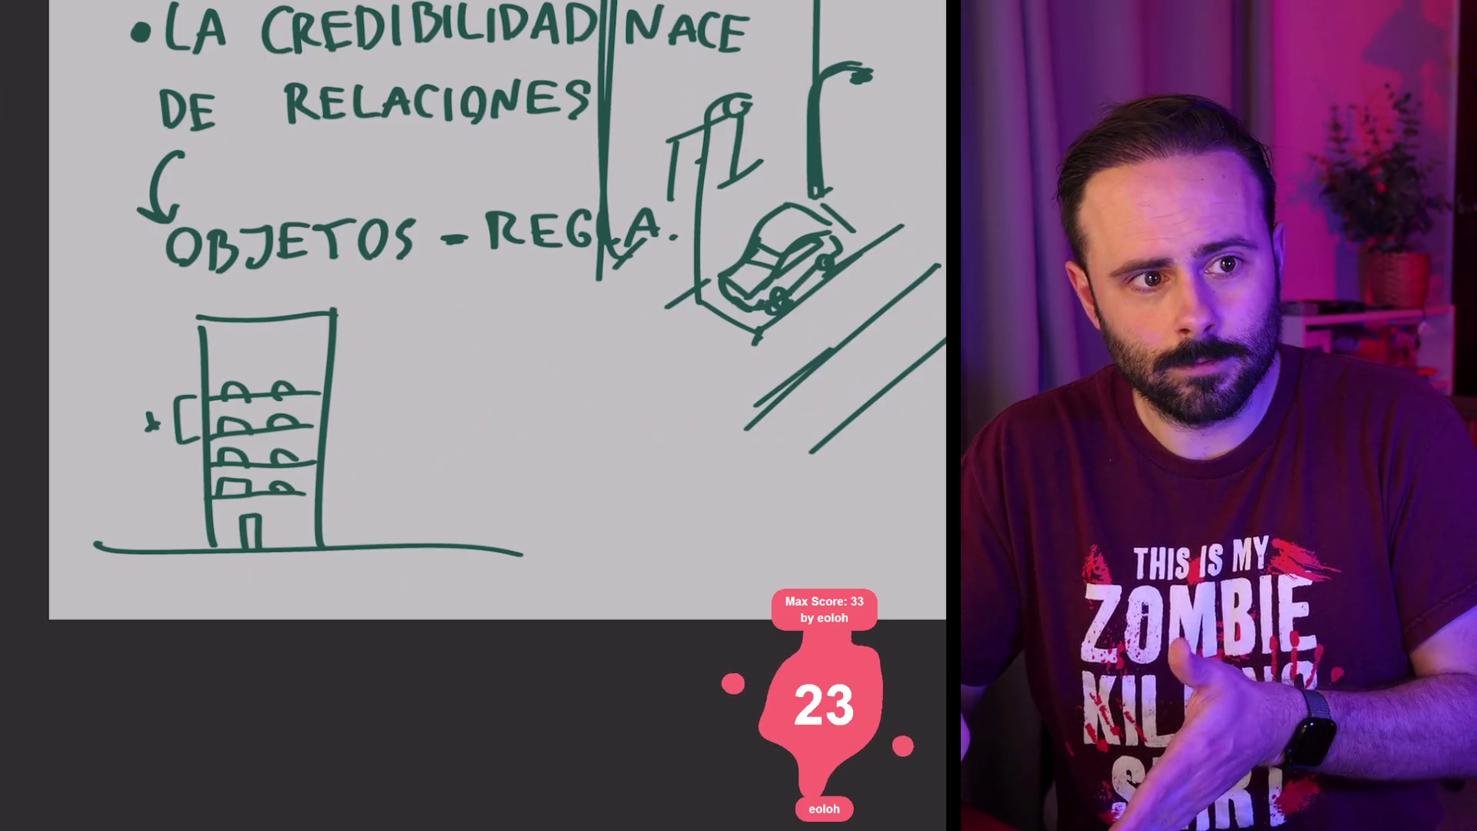
scroll(497, 308, "down", 2)
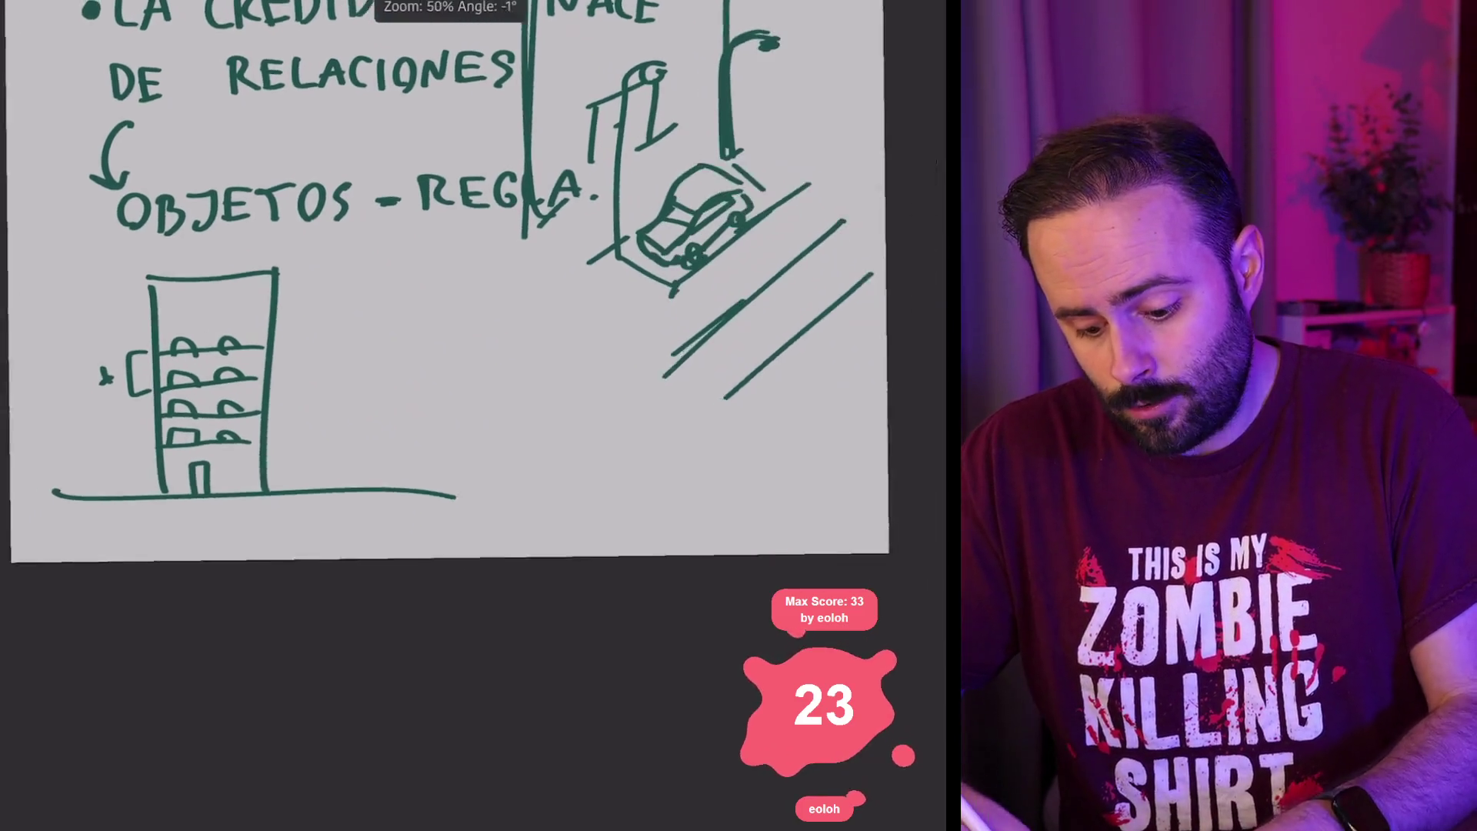
left_click(300, 371)
left_click(307, 399)
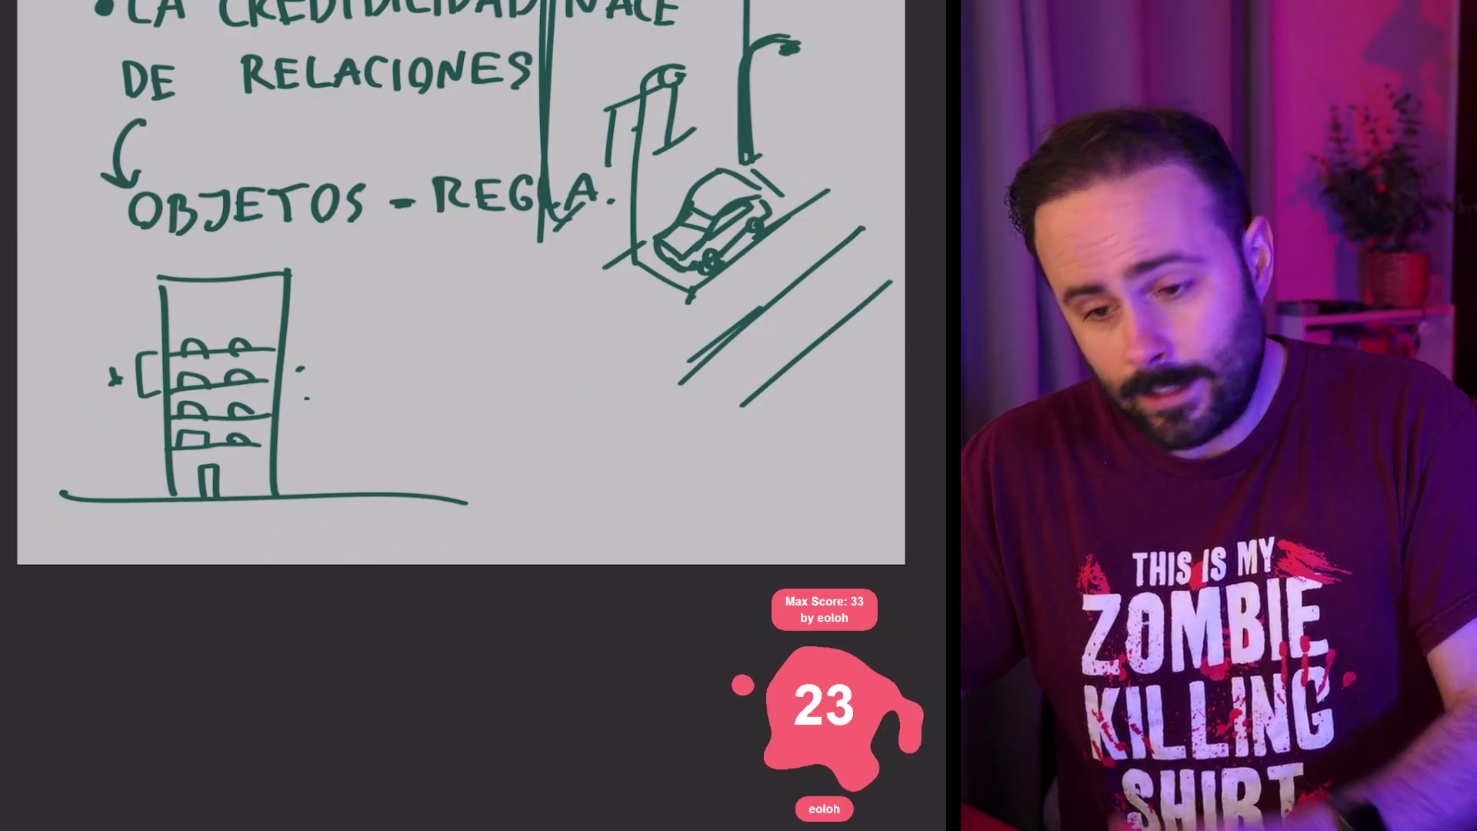
Step: Draw a round sign on a pole beside the street lamp
scroll(461, 308, "up", 1)
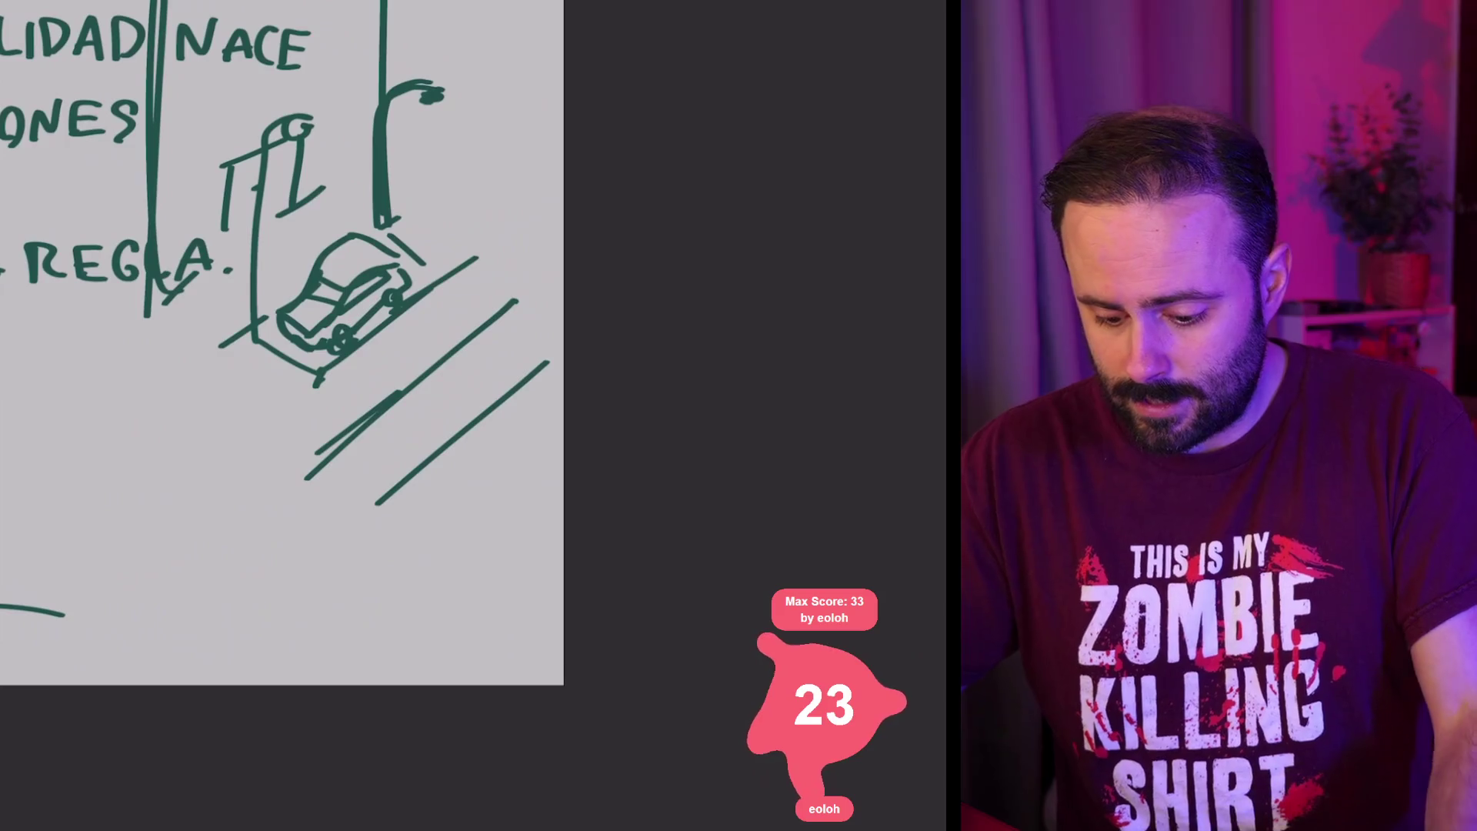
left_click_drag(432, 164, 431, 227)
mouse_move(431, 137)
left_mouse_down()
mouse_move(419, 167)
mouse_move(433, 135)
left_mouse_up()
left_click_drag(423, 163, 443, 154)
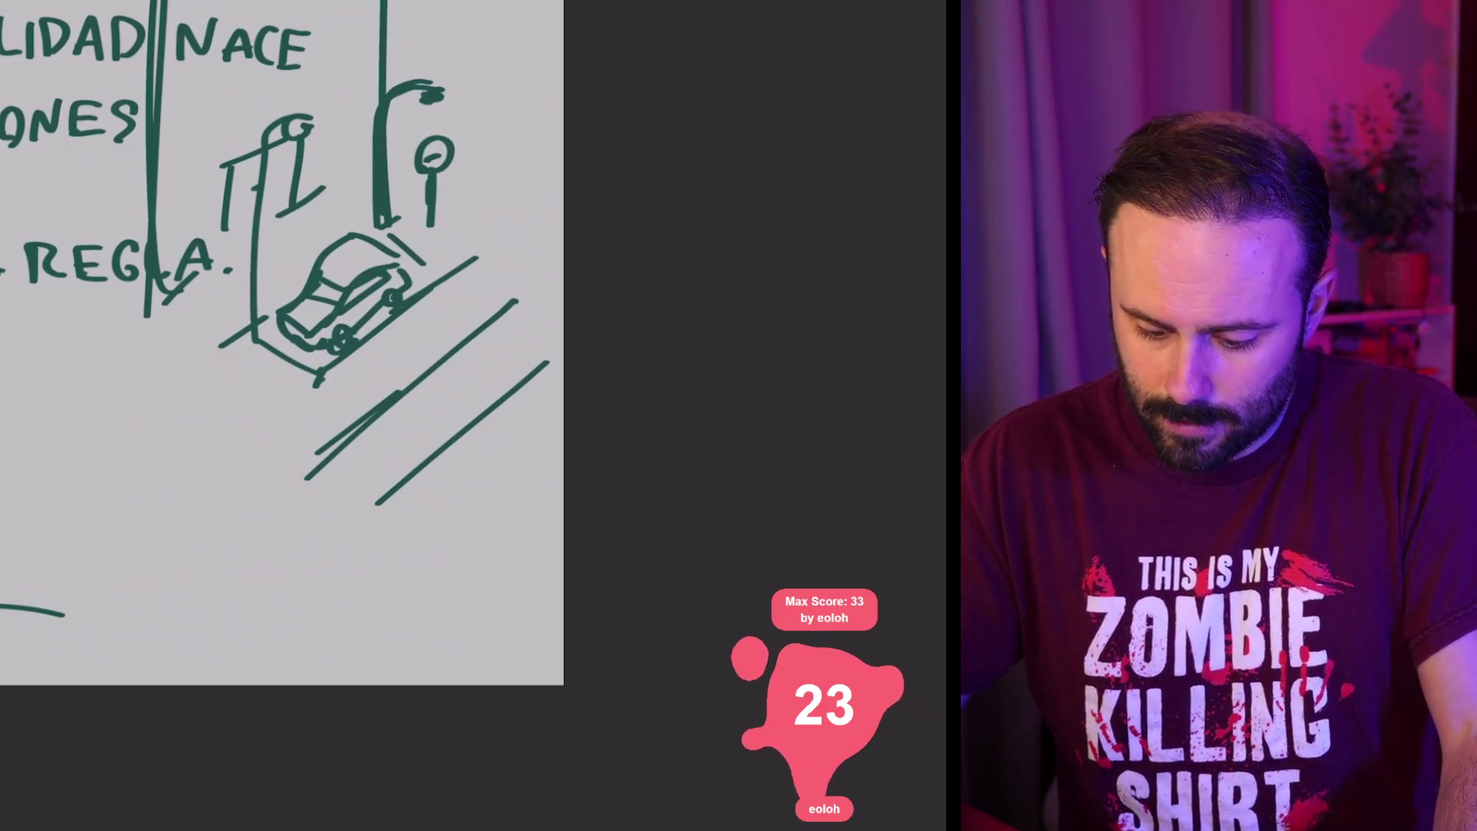
Step: Sketch a bench with legs and rails near REGLA, plus a stem right of the sign
scroll(281, 342, "up", 1)
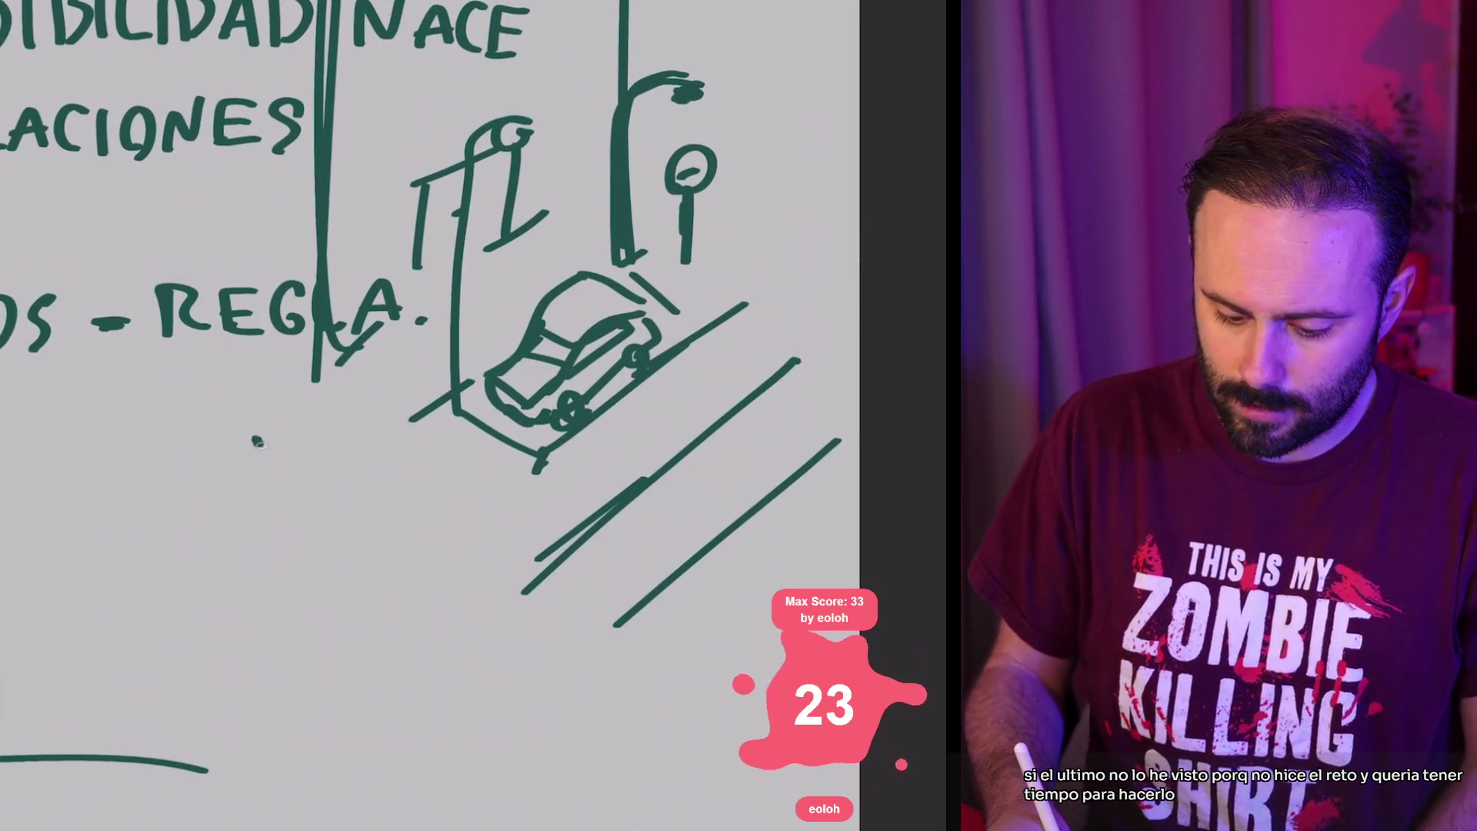
left_click_drag(258, 442, 286, 464)
mouse_move(256, 403)
left_mouse_down()
mouse_move(246, 445)
mouse_move(339, 388)
mouse_move(344, 417)
mouse_move(286, 444)
left_mouse_up()
mouse_move(248, 444)
left_mouse_down()
mouse_move(252, 471)
mouse_move(278, 466)
left_mouse_up()
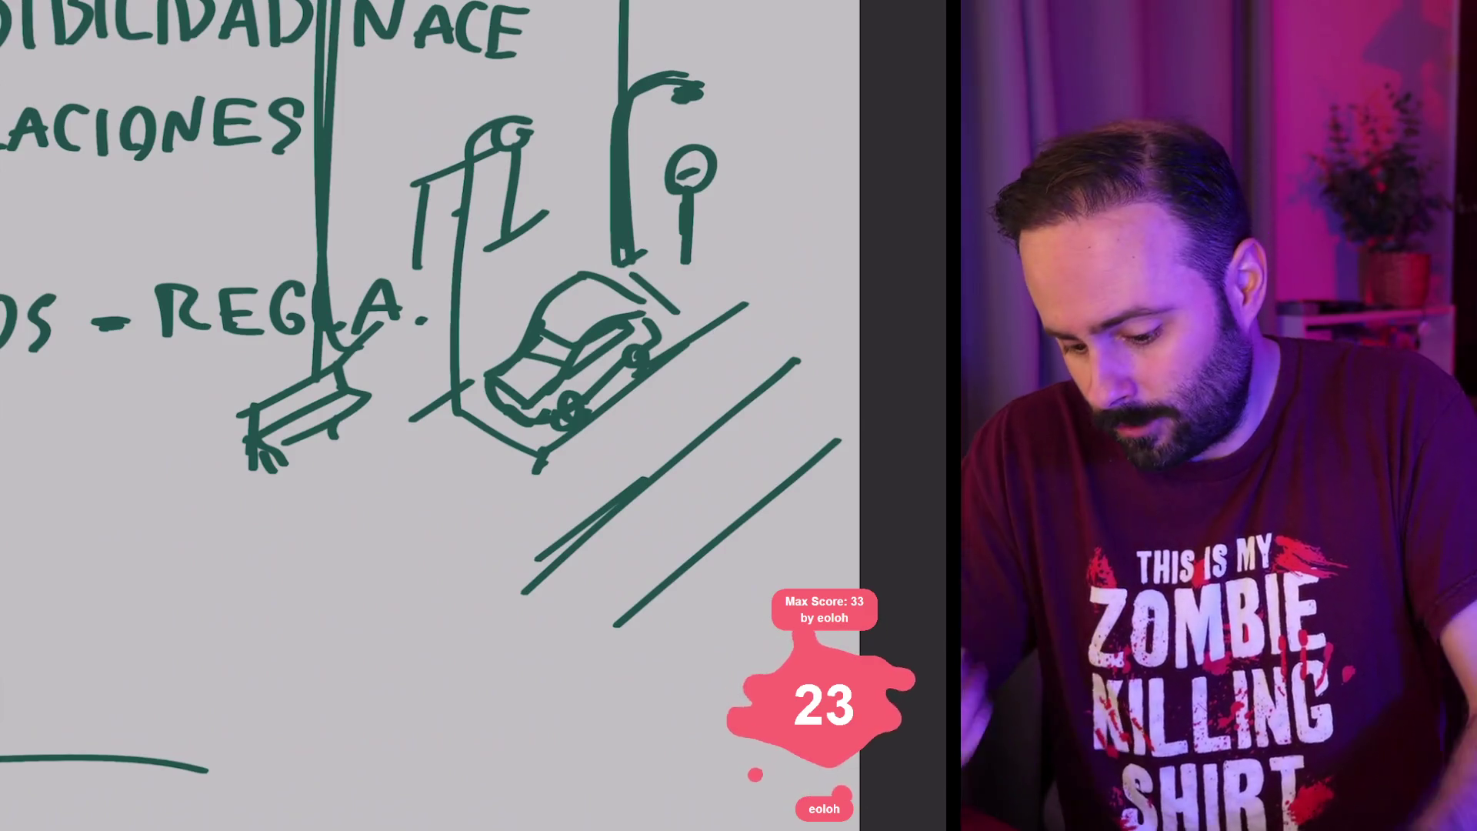
scroll(431, 346, "down", 3)
scroll(385, 338, "up", 3)
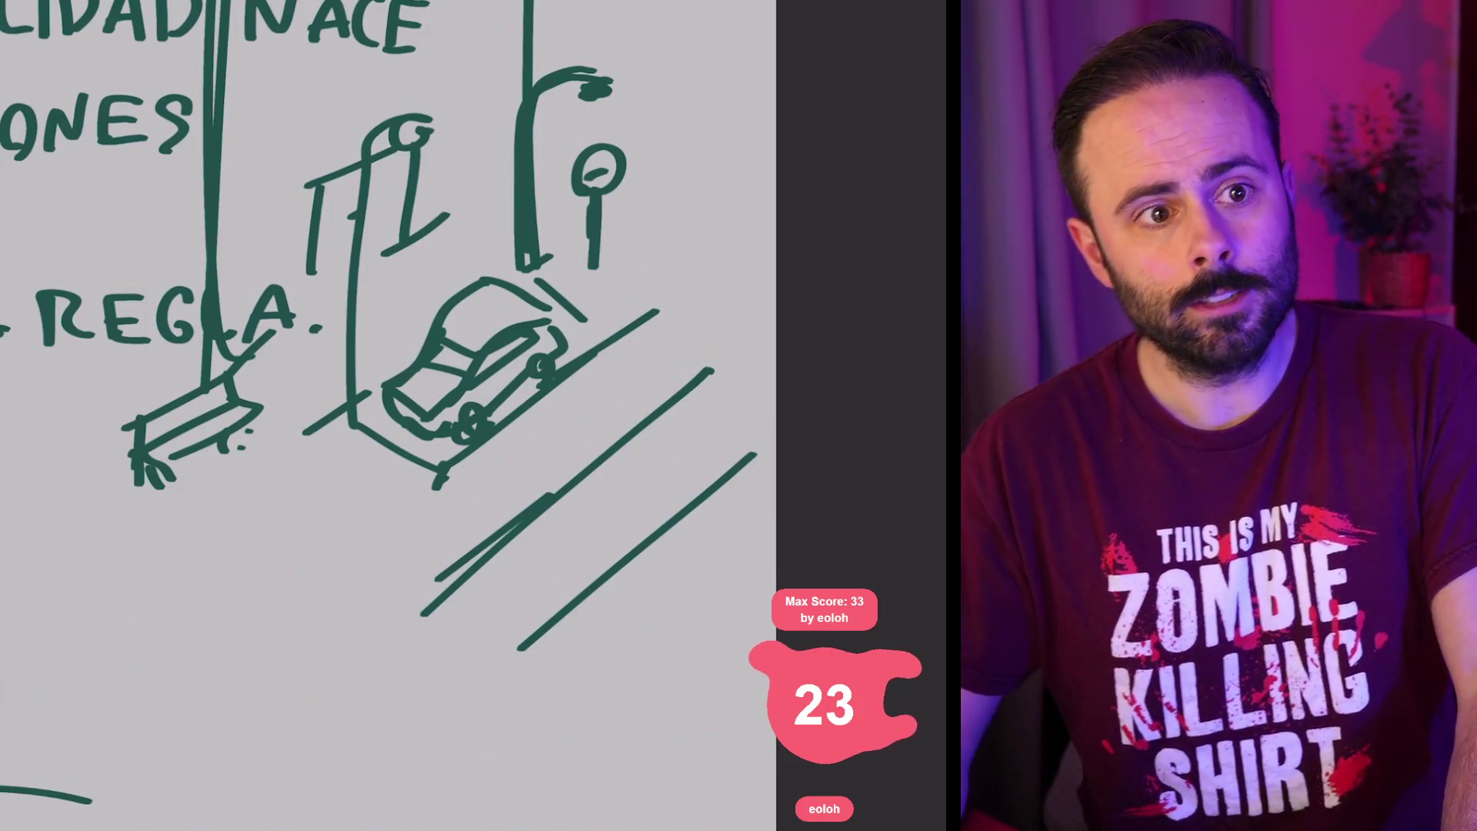
left_click_drag(447, 161, 459, 229)
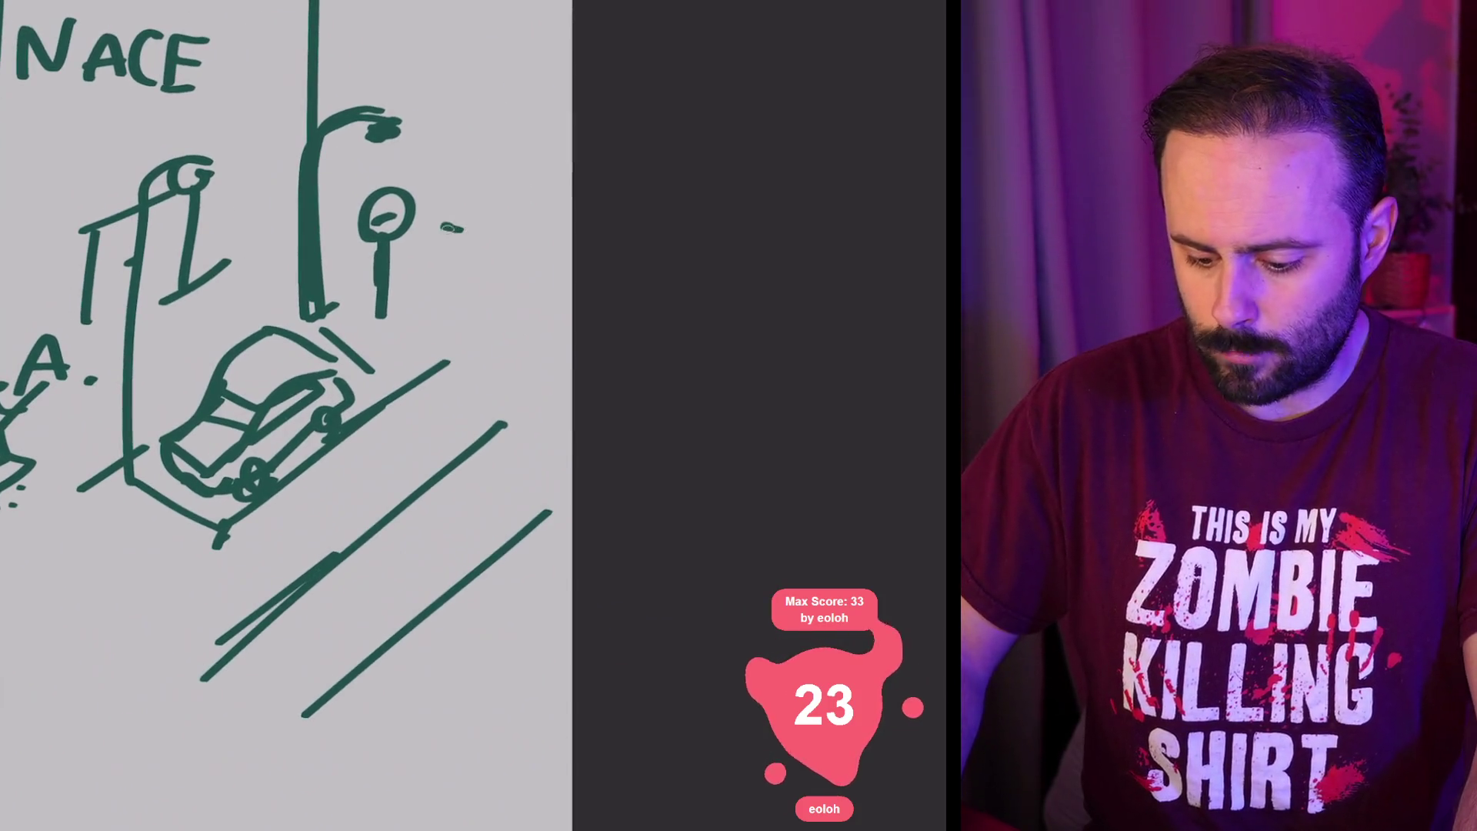
Step: Turn the stem into an 'i' sign and draw three long diagonal lines across the top
left_click_drag(443, 145, 450, 152)
left_click_drag(446, 229, 446, 166)
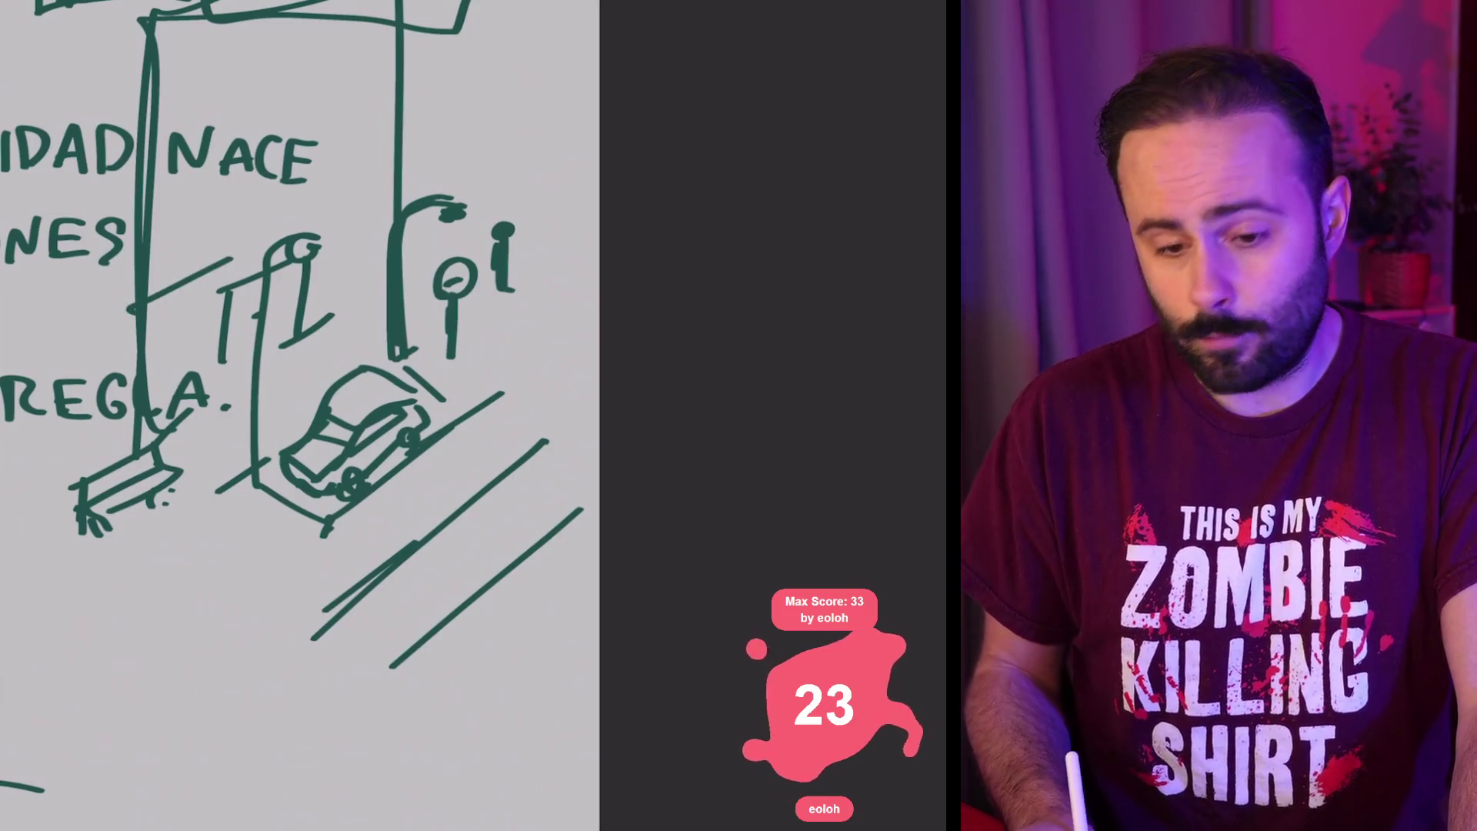
left_click_drag(137, 307, 458, 159)
left_click_drag(117, 198, 414, 76)
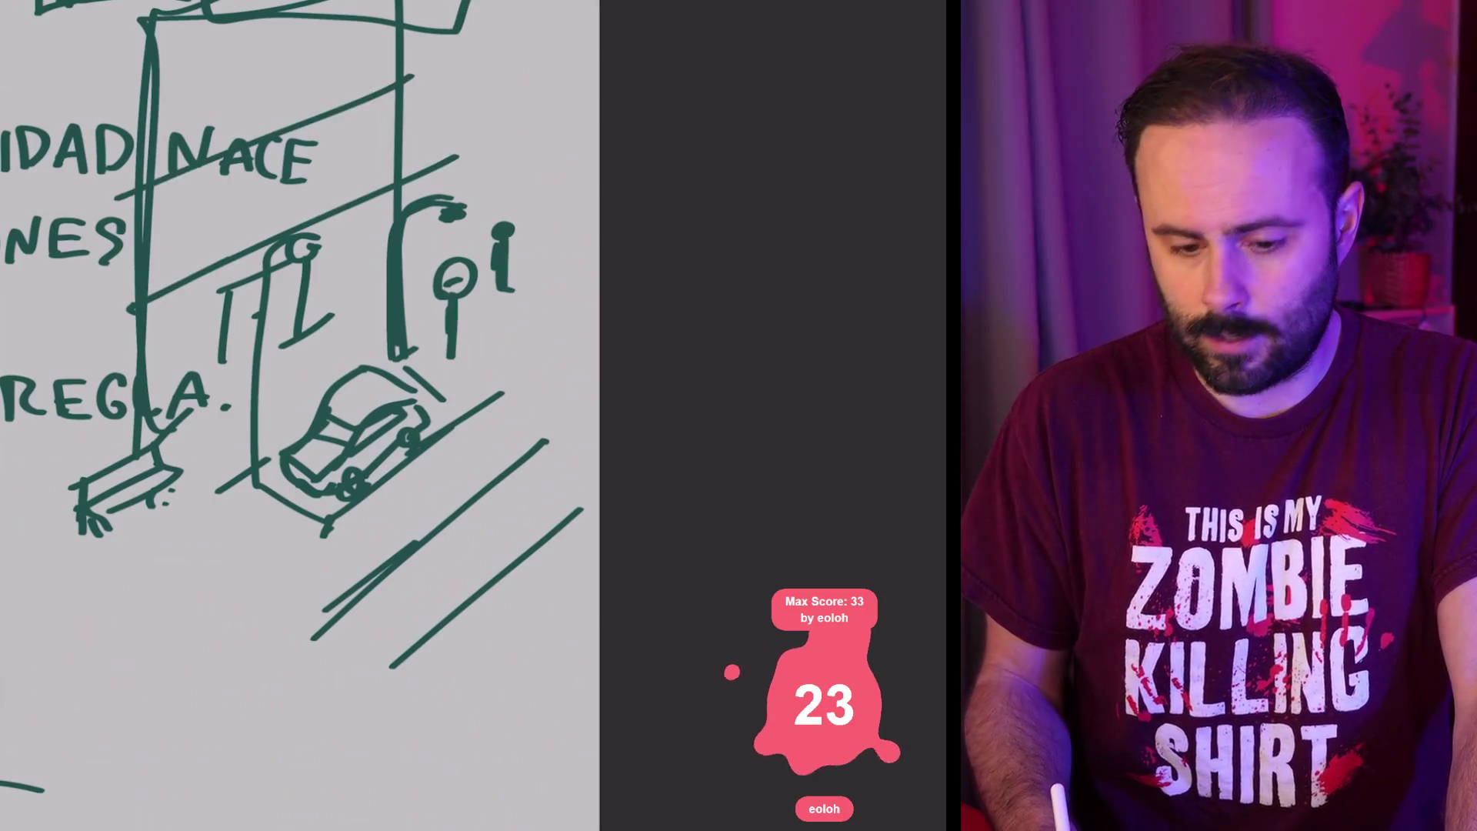
left_click_drag(147, 93, 389, 7)
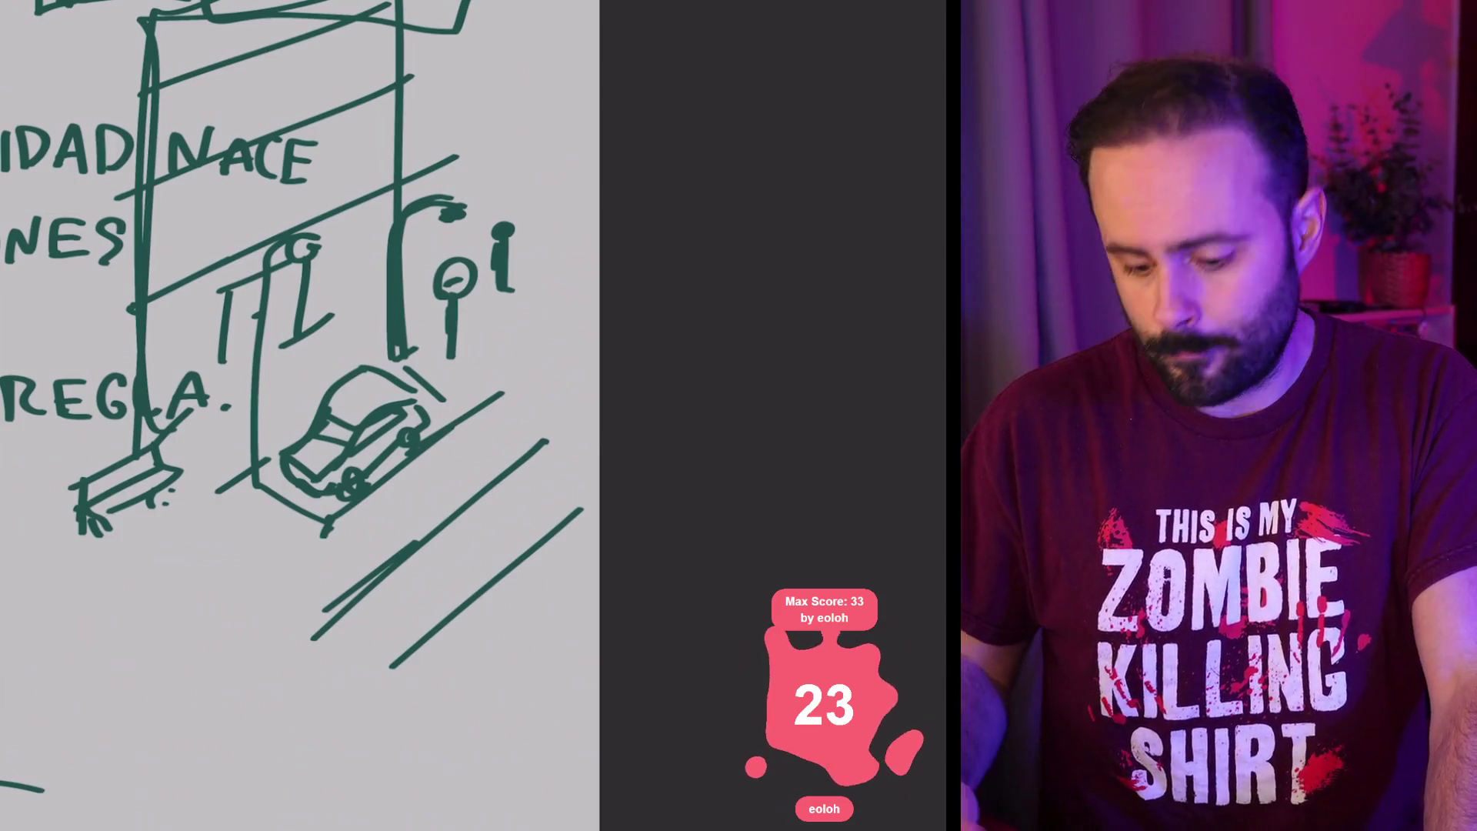
scroll(300, 415, "down", 2)
Step: Undo the last stroke near the top and bring the full note and shelf sketch into view
key("5")
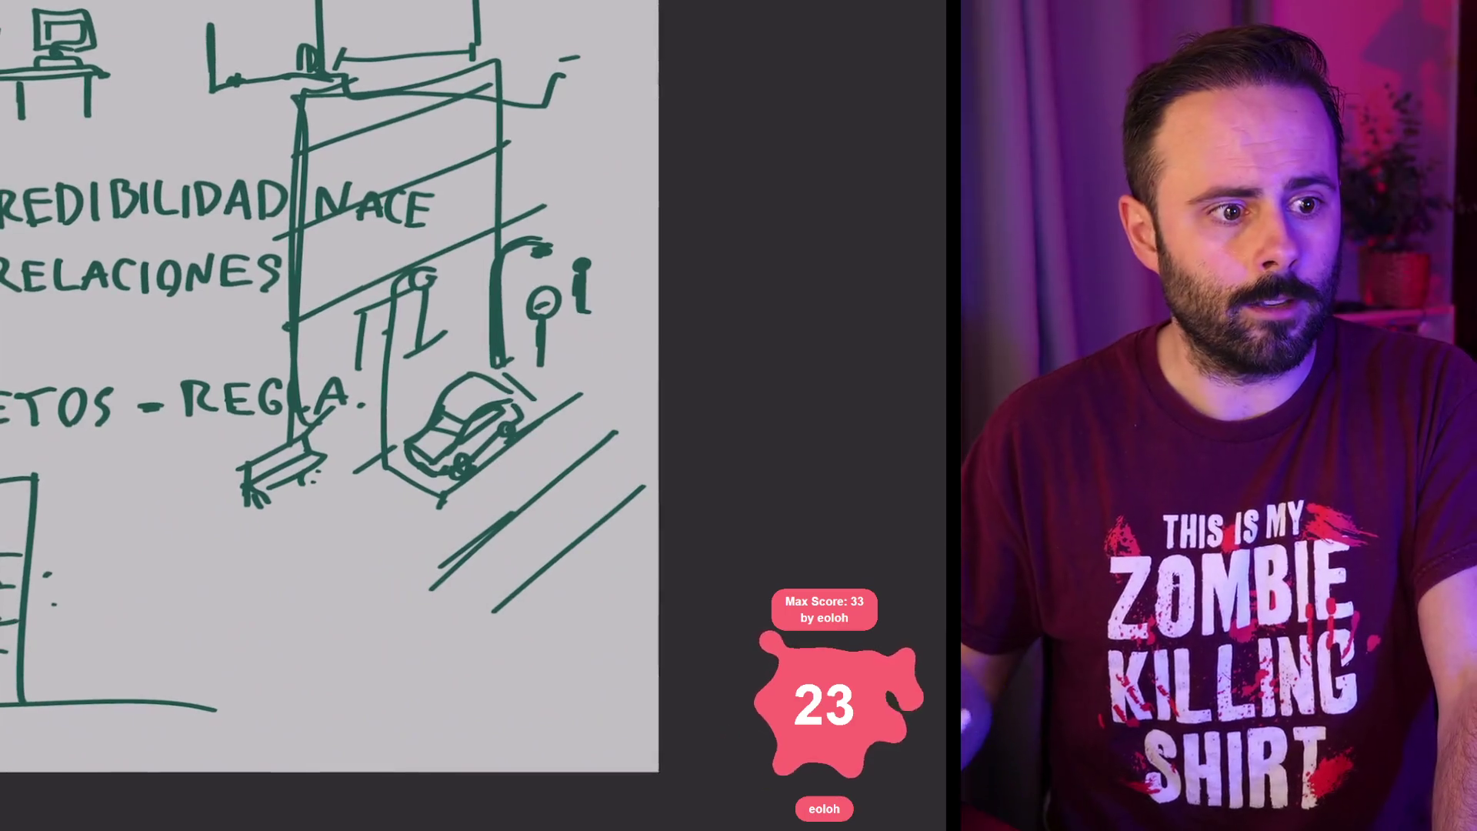
key("ctrl+z")
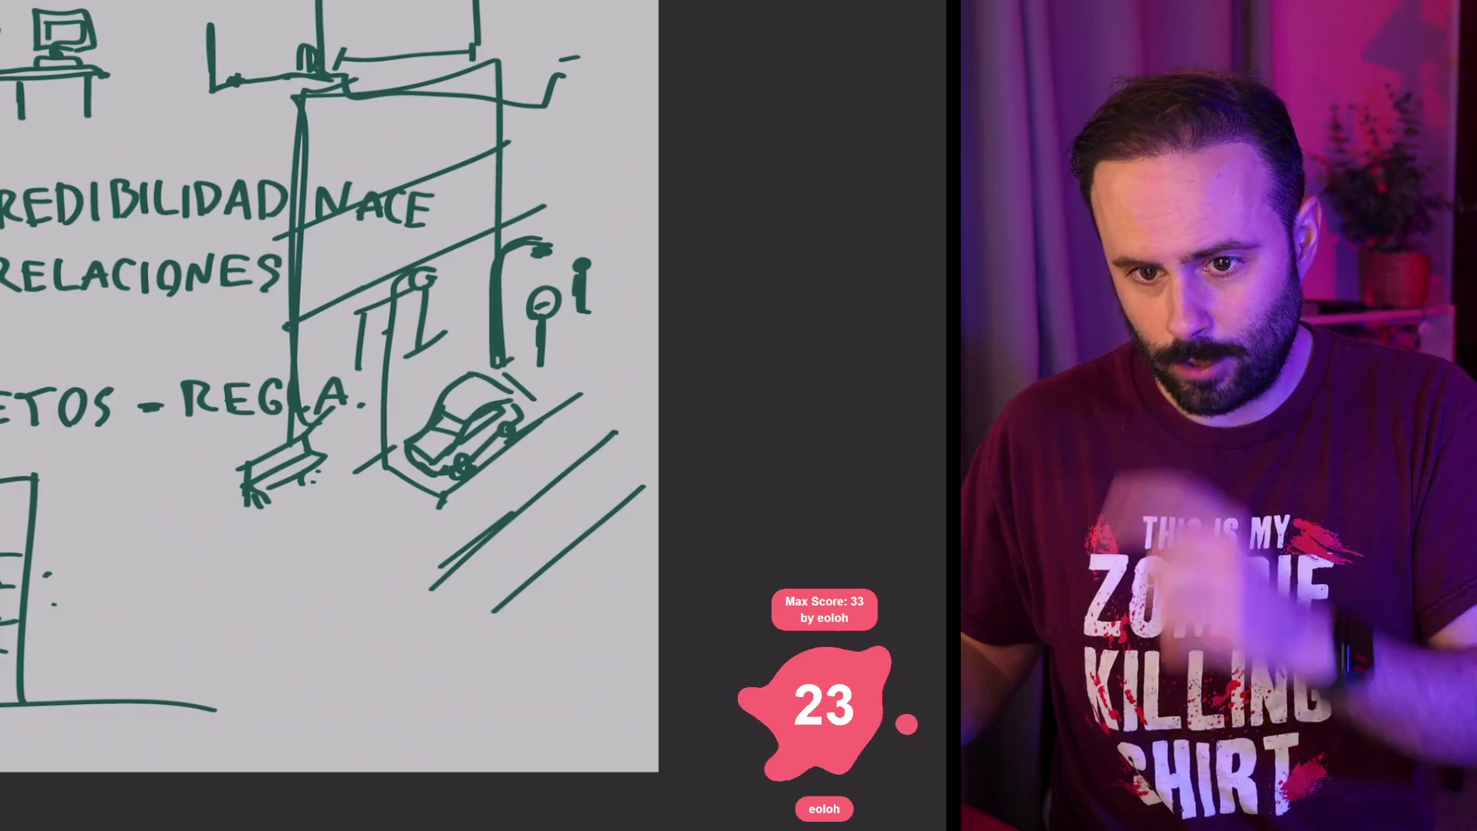
scroll(331, 385, "down", 3)
scroll(331, 384, "up", 2)
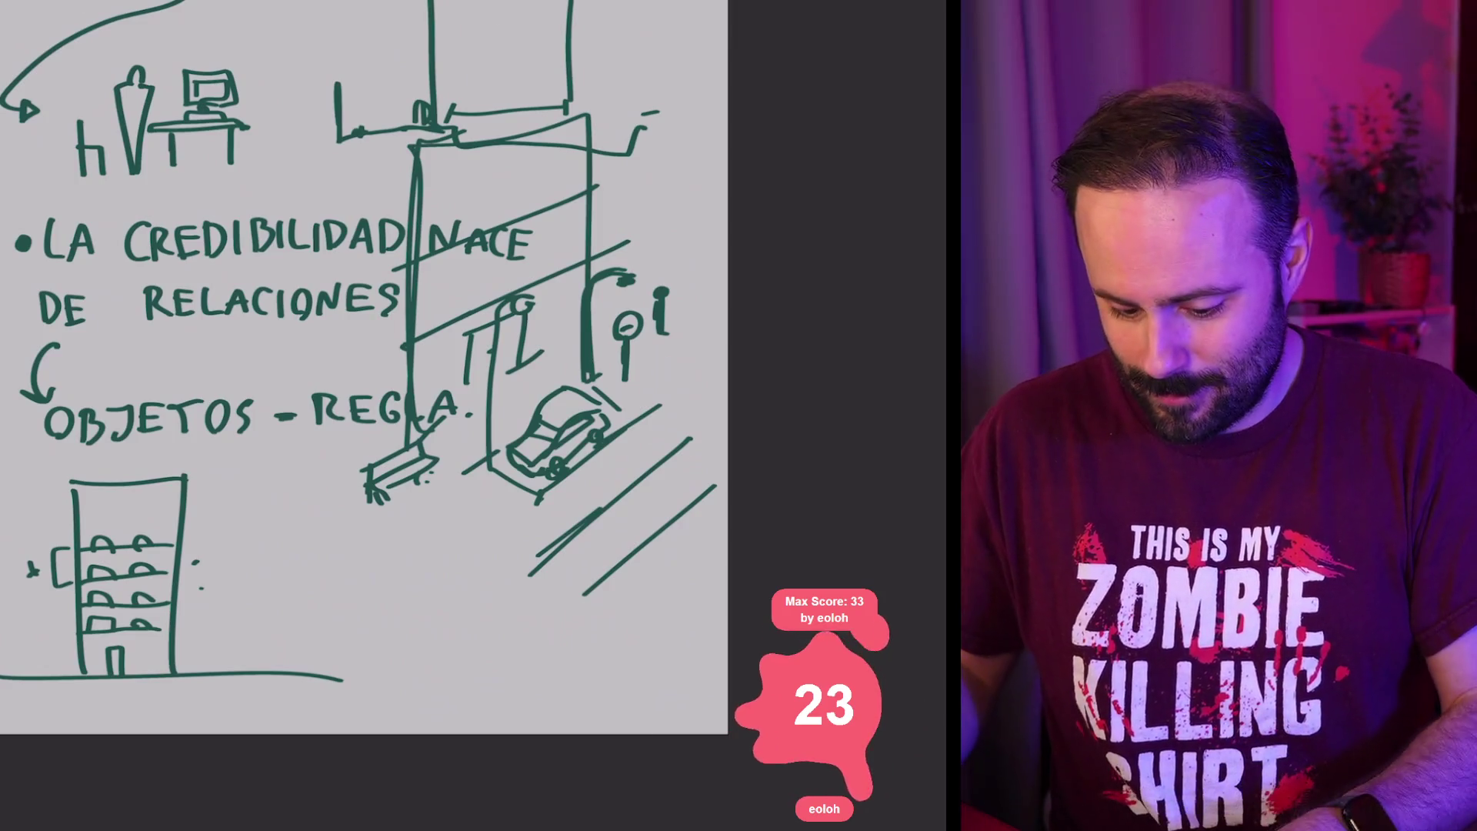
left_click_drag(307, 384, 383, 406)
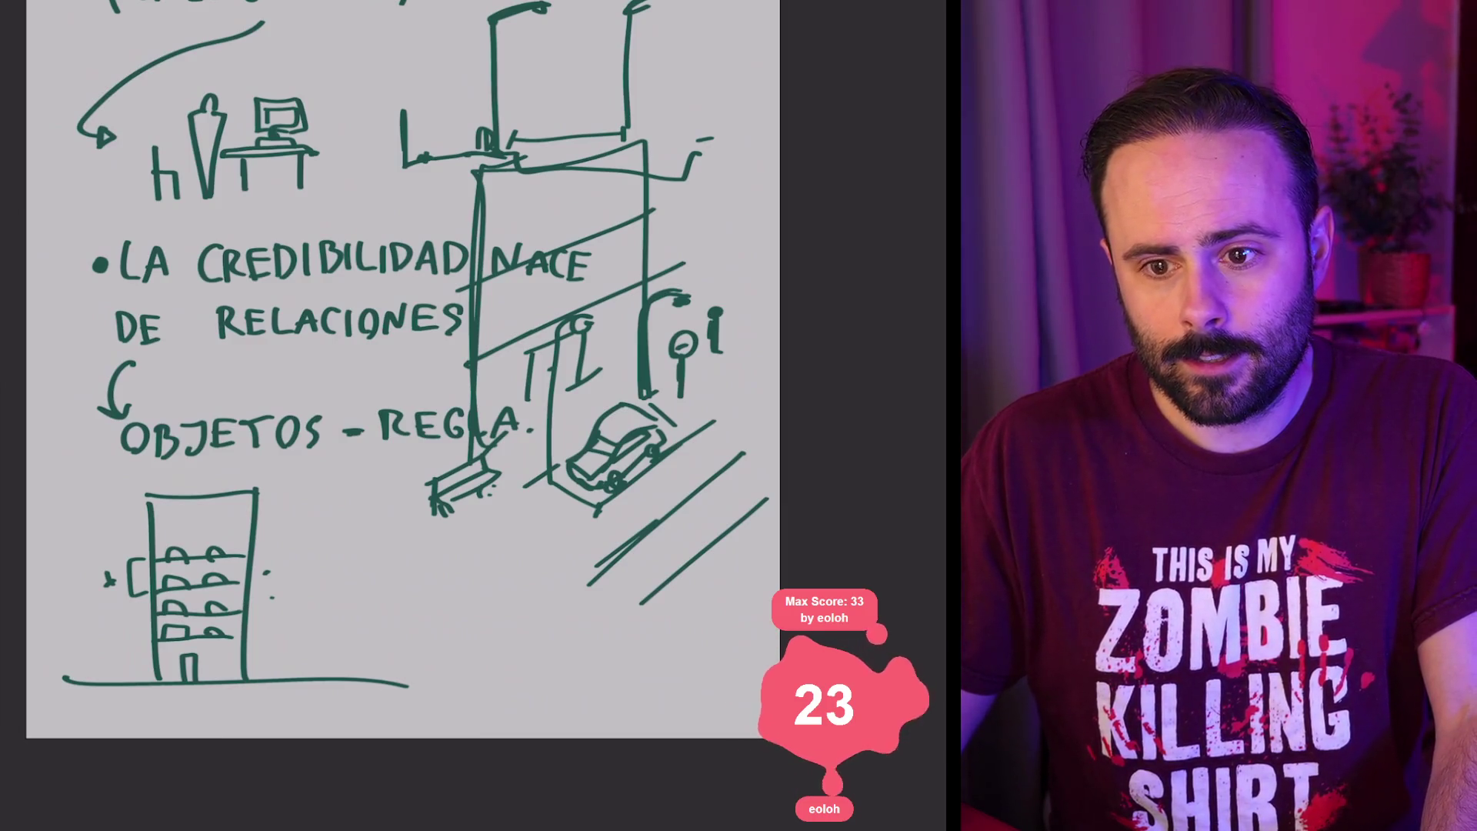
Step: Lasso the whole drawing, scale it down to about 53%, and dab a bullet dot below
key("l")
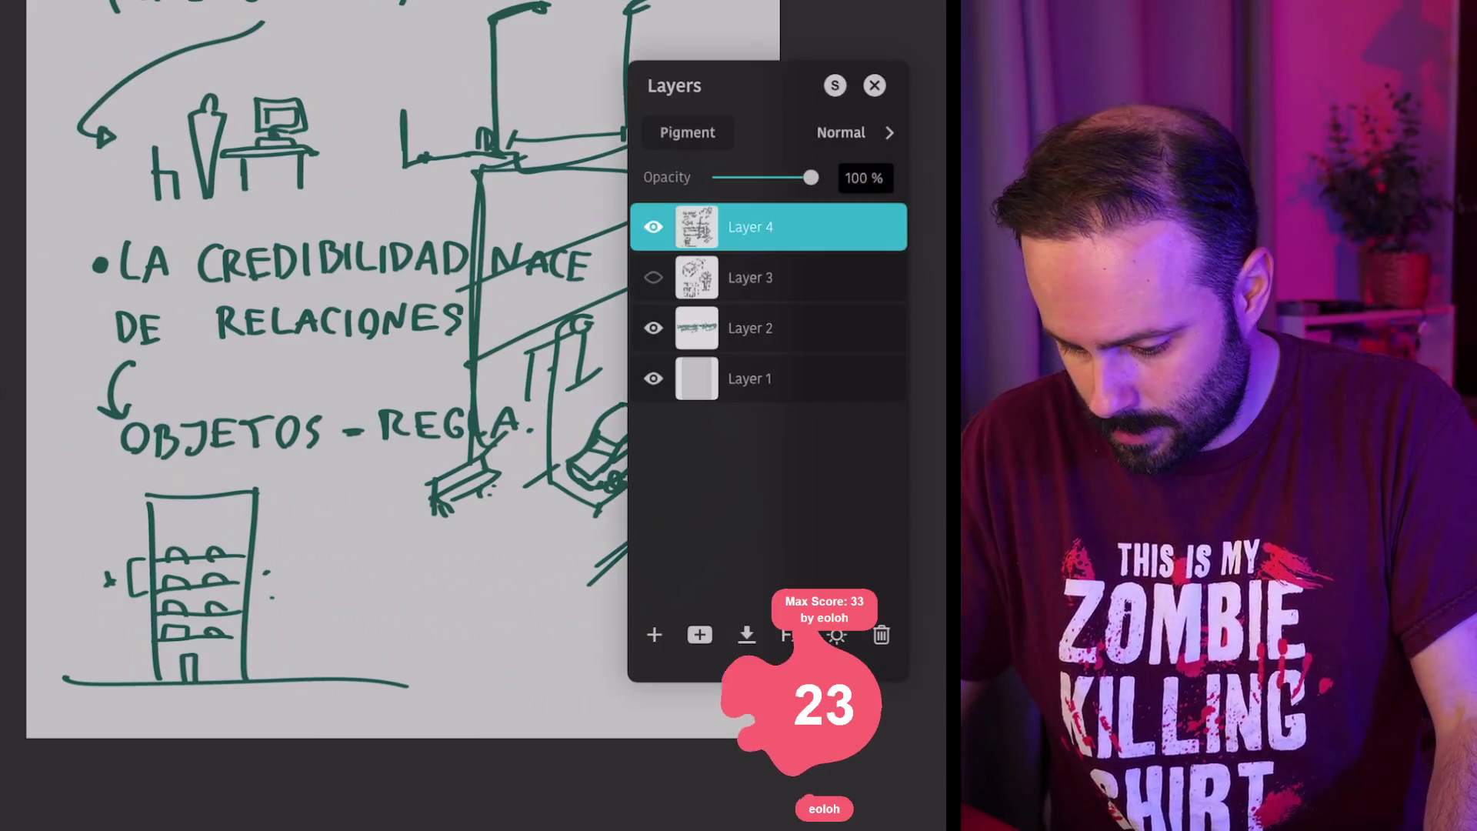
left_click(874, 85)
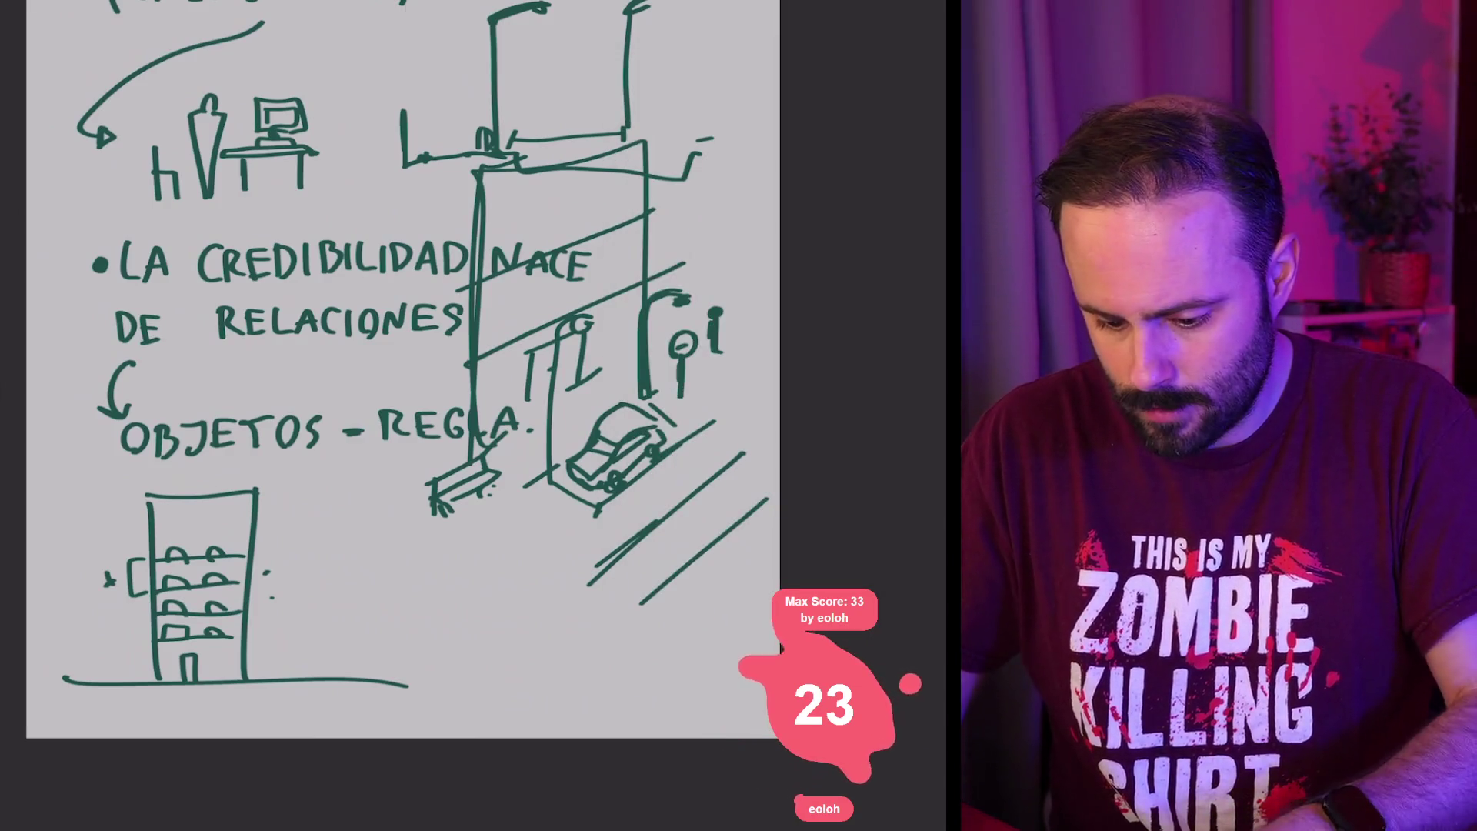
scroll(262, 723, "down", 2)
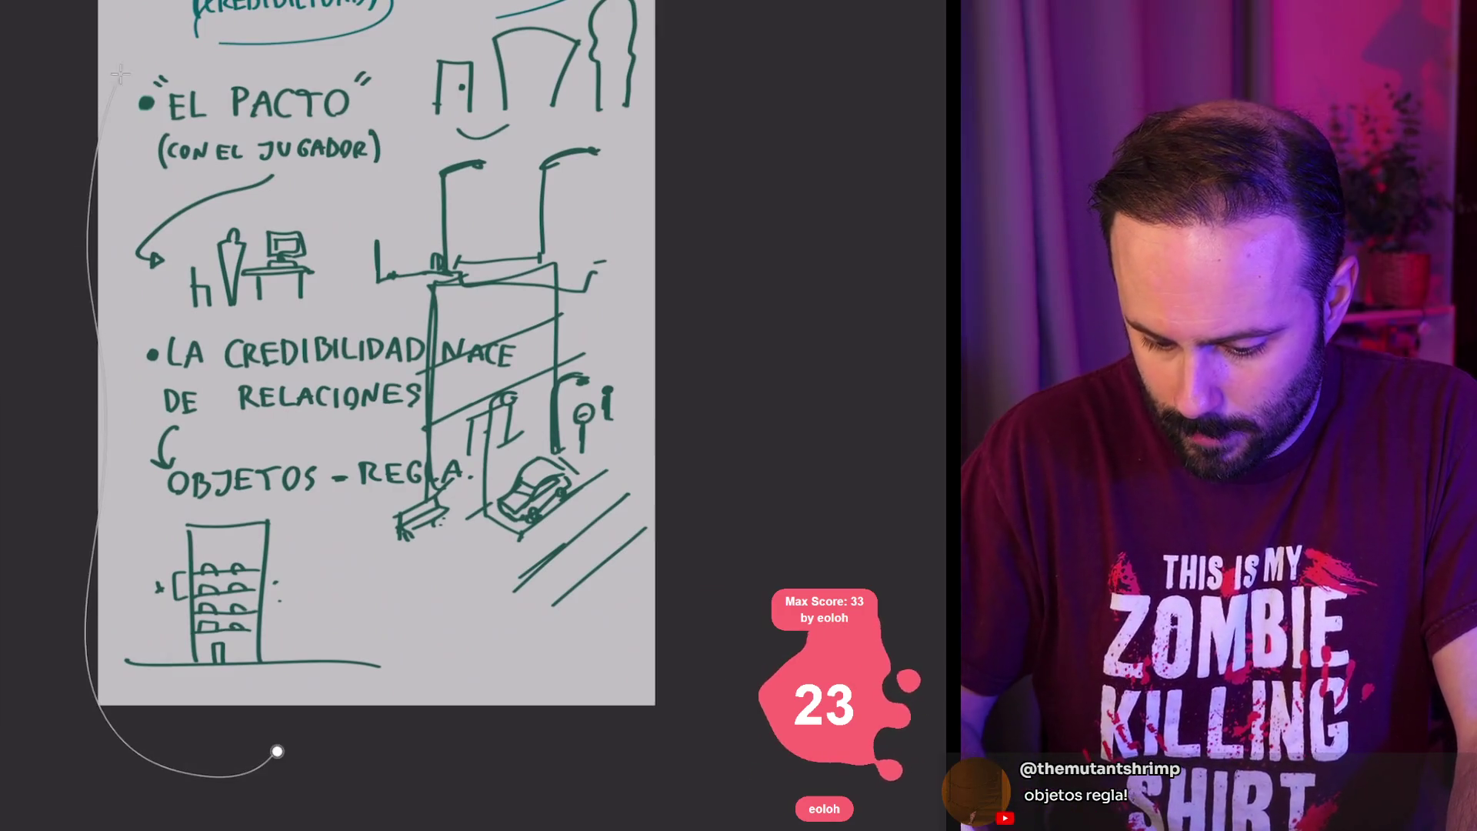
left_click_drag(277, 751, 646, 704)
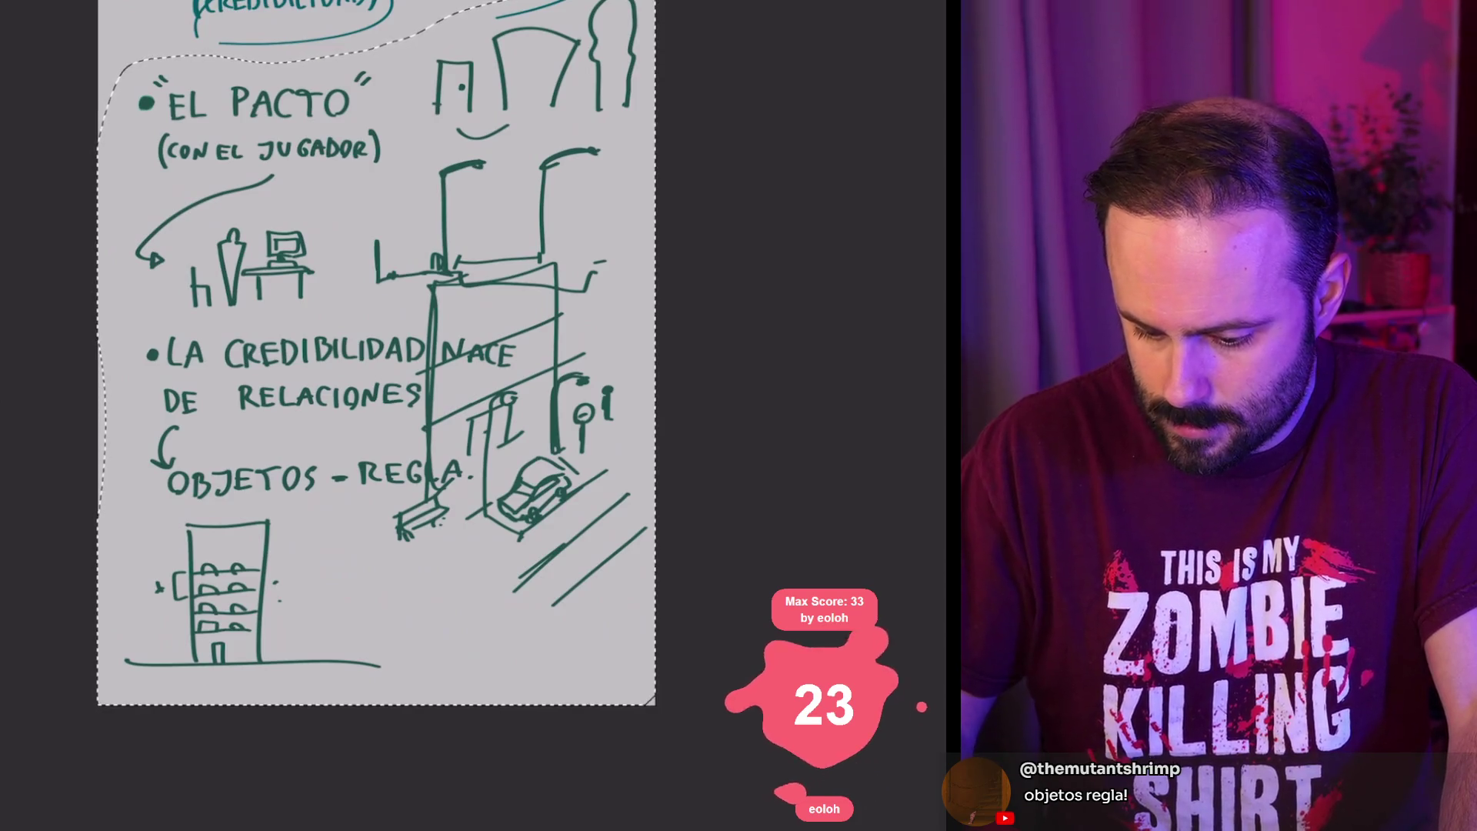
key("ctrl+t")
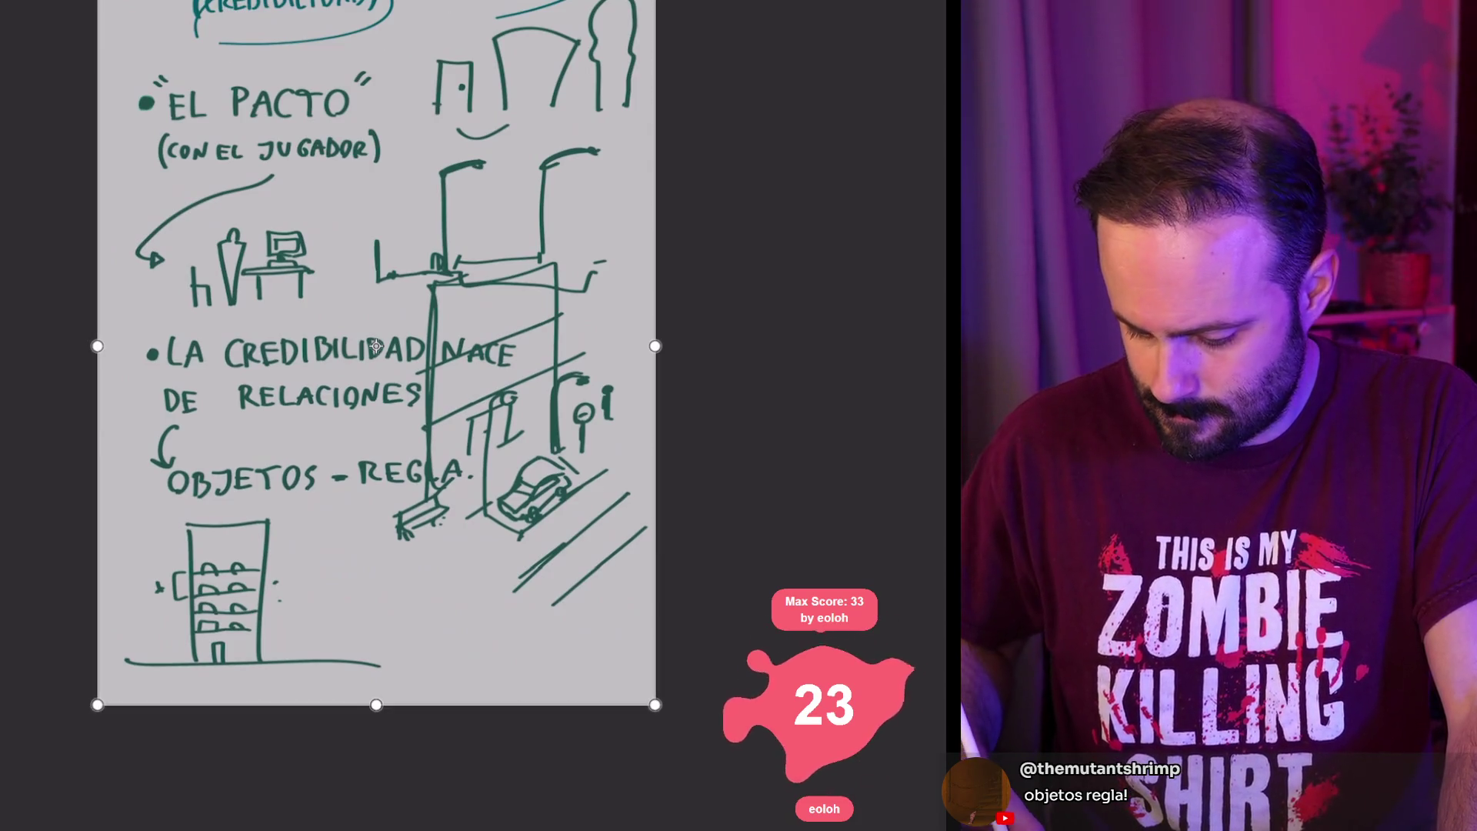
mouse_move(654, 704)
left_mouse_down()
mouse_move(426, 357)
mouse_move(461, 381)
left_mouse_up()
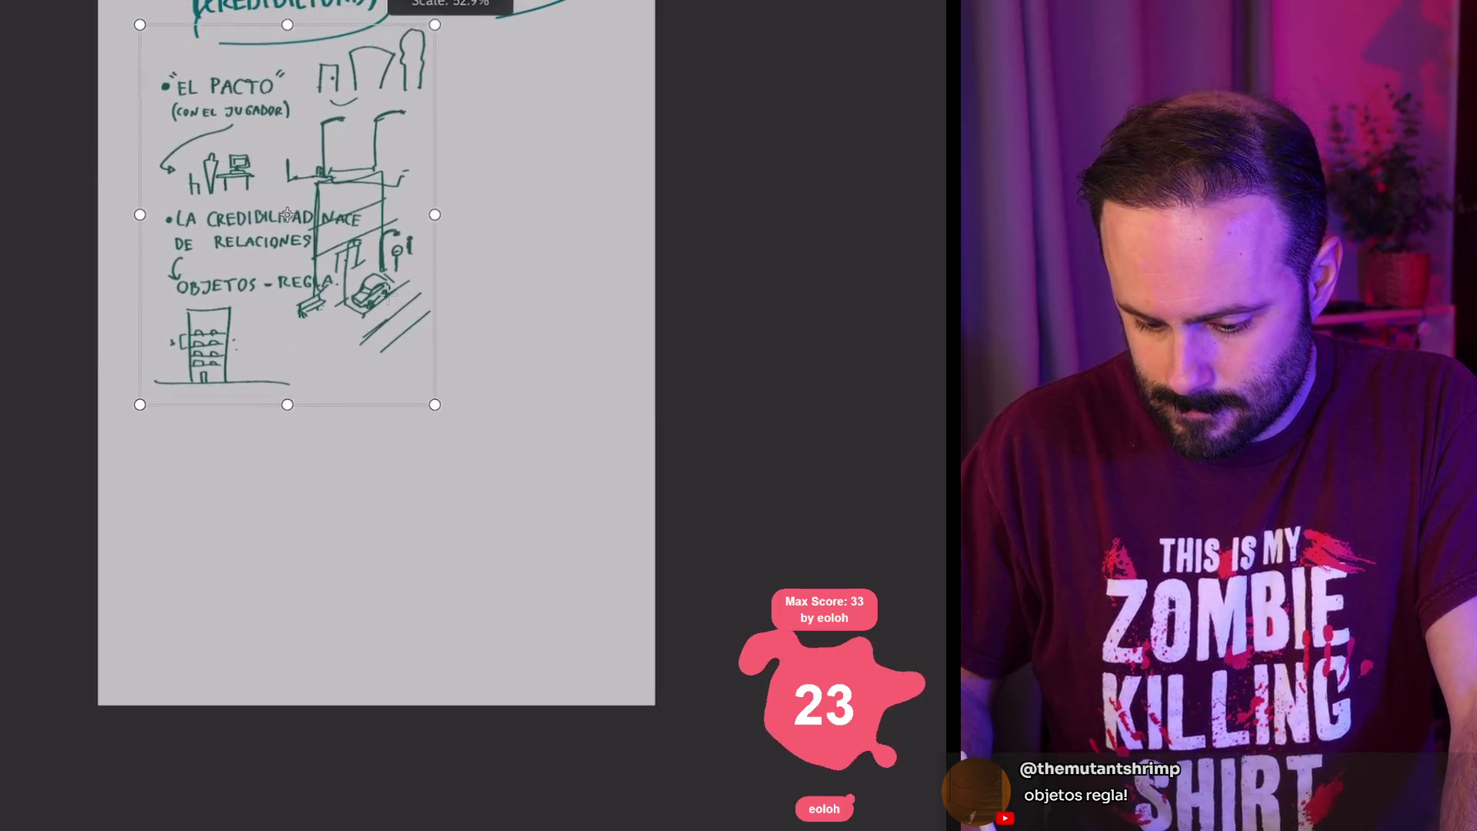
key("Return")
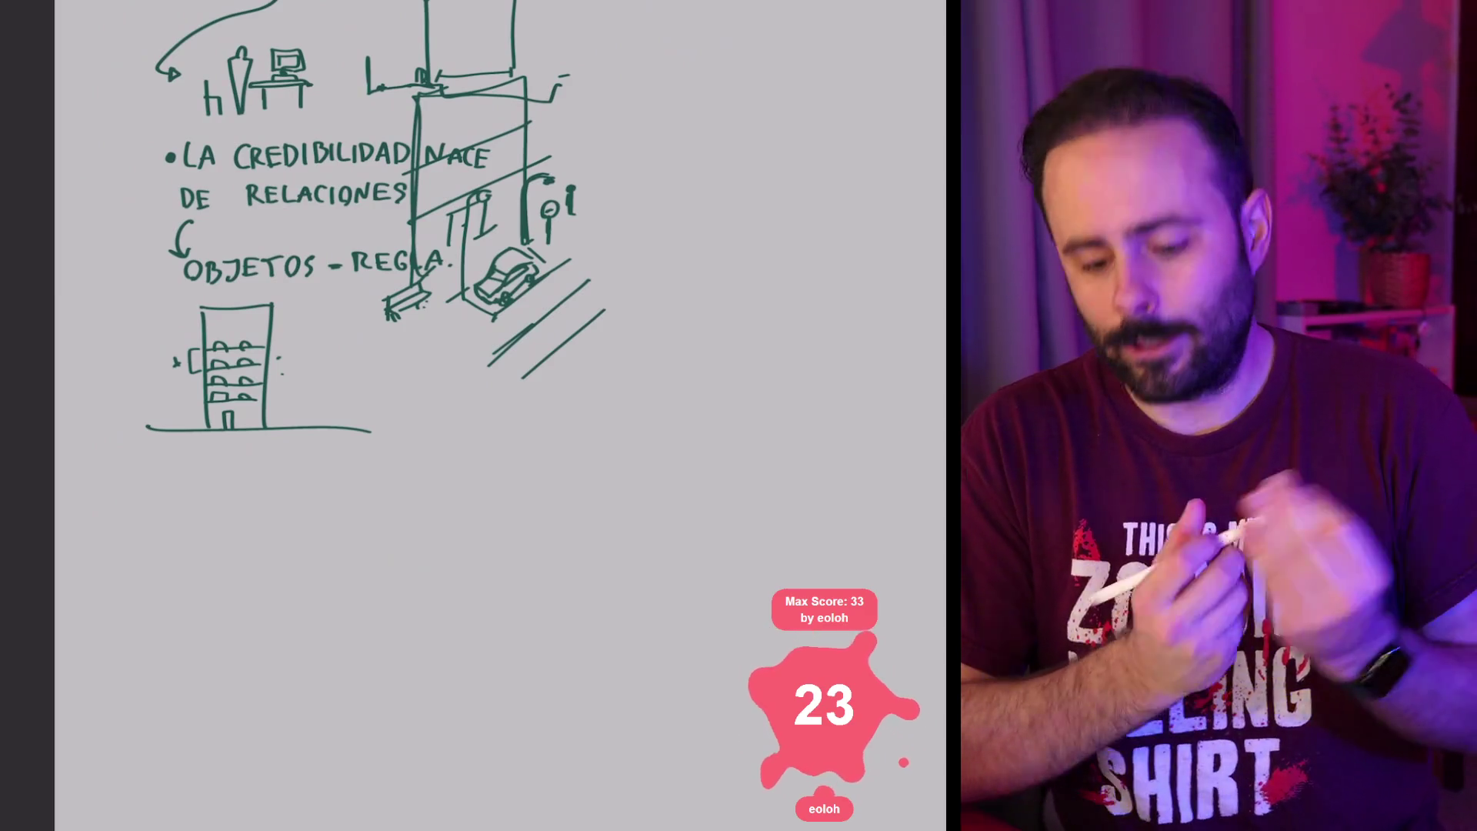
left_click(186, 488)
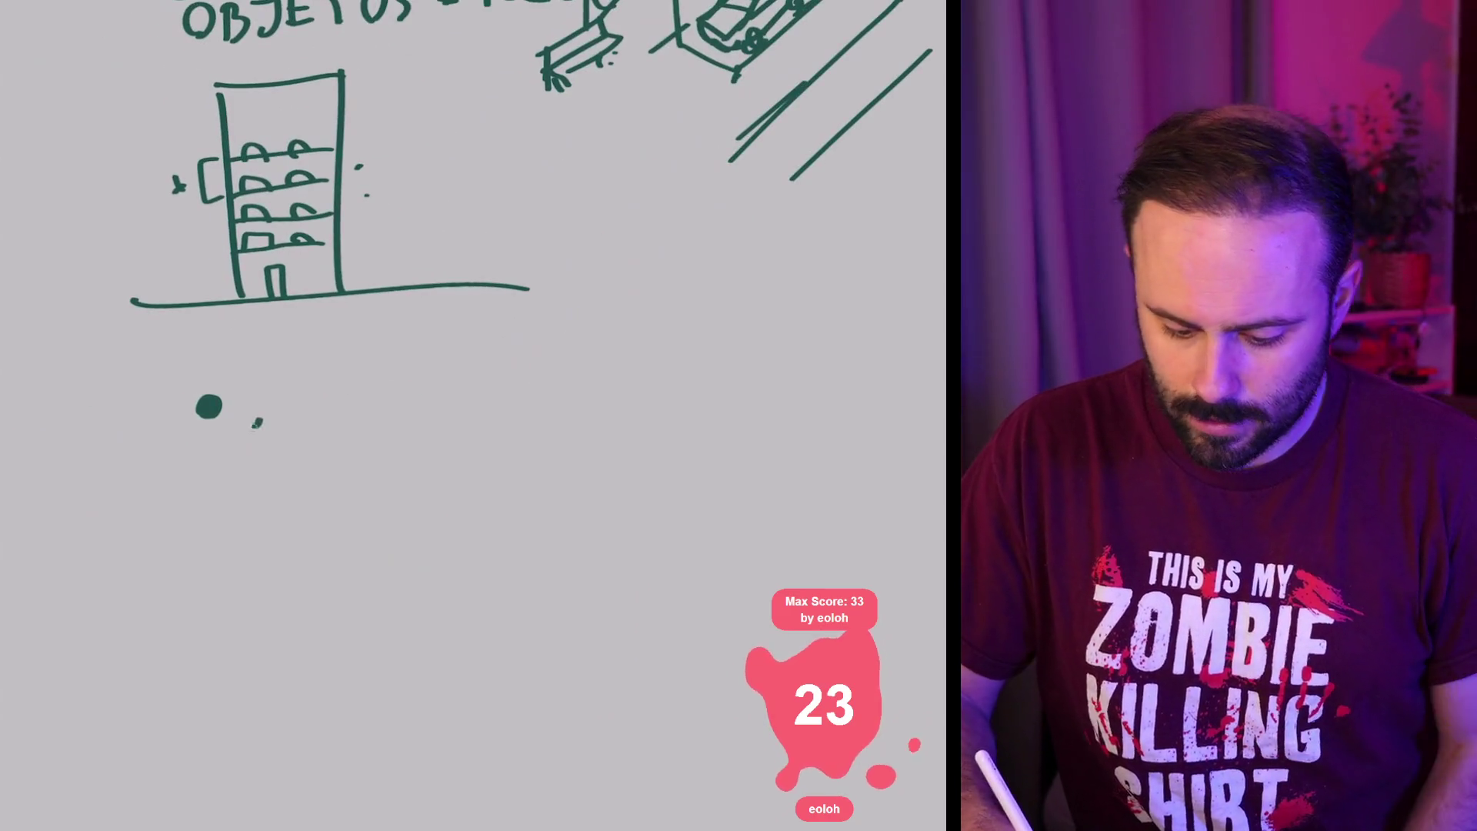
Step: Hand-letter 'OBJETOS DE' below the building sketch
left_click_drag(258, 379, 301, 428)
mouse_move(328, 375)
left_mouse_down()
mouse_move(361, 416)
mouse_move(333, 425)
left_mouse_up()
mouse_move(382, 378)
left_mouse_down()
mouse_move(381, 425)
mouse_move(406, 374)
left_mouse_up()
mouse_move(382, 396)
left_mouse_down()
mouse_move(403, 396)
mouse_move(410, 417)
left_mouse_up()
mouse_move(436, 371)
left_mouse_down()
mouse_move(438, 427)
mouse_move(460, 369)
left_mouse_up()
left_click_drag(486, 371, 513, 422)
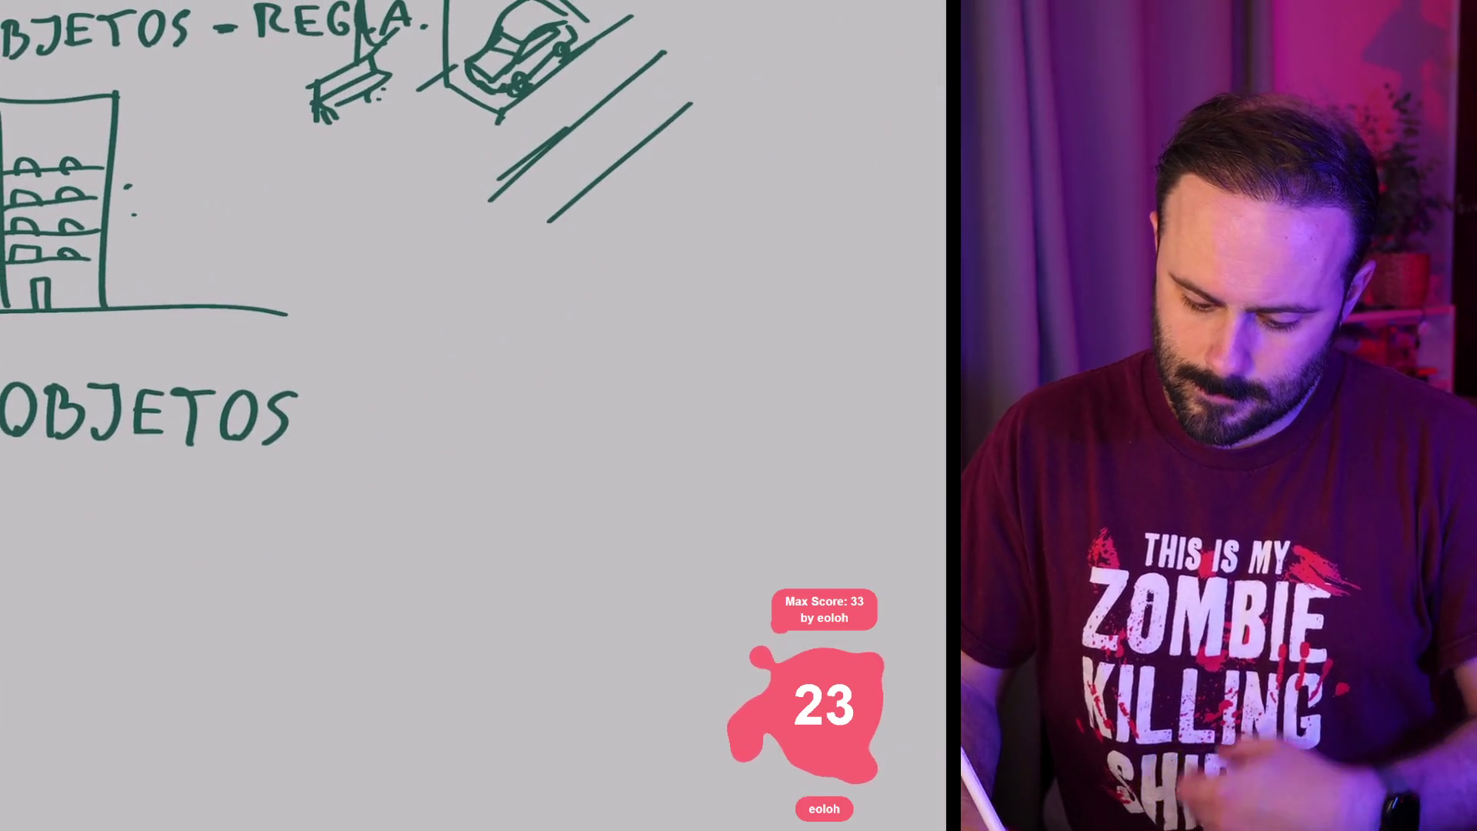
left_click_drag(373, 395, 374, 440)
mouse_move(372, 395)
left_mouse_down()
mouse_move(397, 400)
mouse_move(377, 439)
left_mouse_up()
left_click_drag(410, 401, 411, 432)
mouse_move(411, 404)
left_mouse_down()
mouse_move(431, 399)
mouse_move(434, 416)
left_mouse_up()
left_click_drag(408, 433, 438, 432)
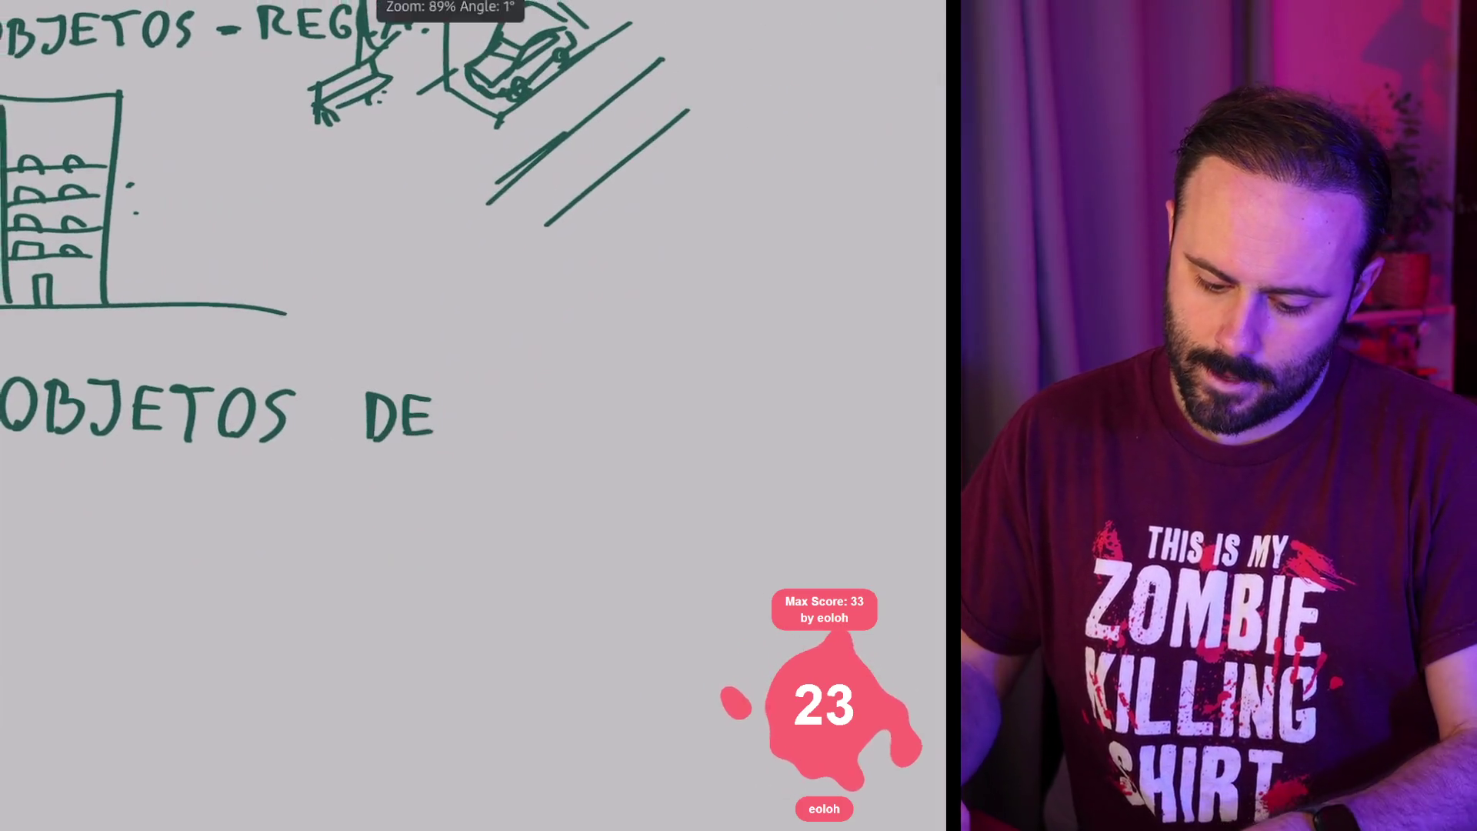
Step: Write 'VALIDACIÓN' to finish the heading and add a bullet dot before it
mouse_move(314, 331)
left_mouse_down()
mouse_move(347, 331)
mouse_move(350, 377)
left_mouse_up()
mouse_move(356, 329)
left_mouse_down()
mouse_move(388, 377)
mouse_move(379, 359)
left_mouse_up()
mouse_move(394, 328)
left_mouse_down()
mouse_move(395, 375)
mouse_move(433, 377)
left_mouse_up()
left_click_drag(449, 330, 454, 377)
mouse_move(504, 332)
left_mouse_down()
mouse_move(489, 375)
mouse_move(521, 374)
left_mouse_up()
mouse_move(493, 356)
left_mouse_down()
mouse_move(573, 374)
mouse_move(614, 321)
left_mouse_up()
left_click(574, 314)
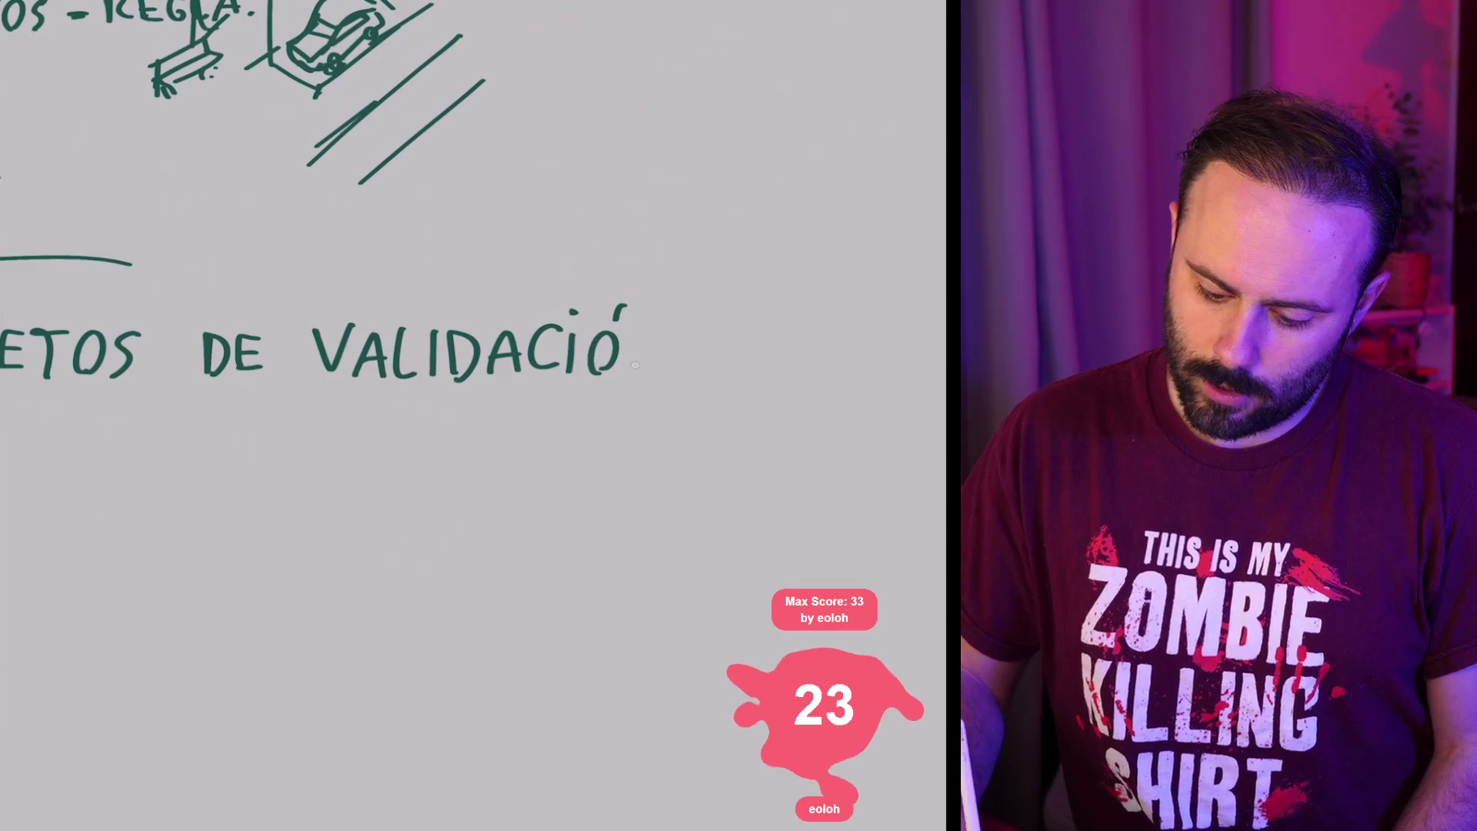
left_click_drag(633, 374, 666, 326)
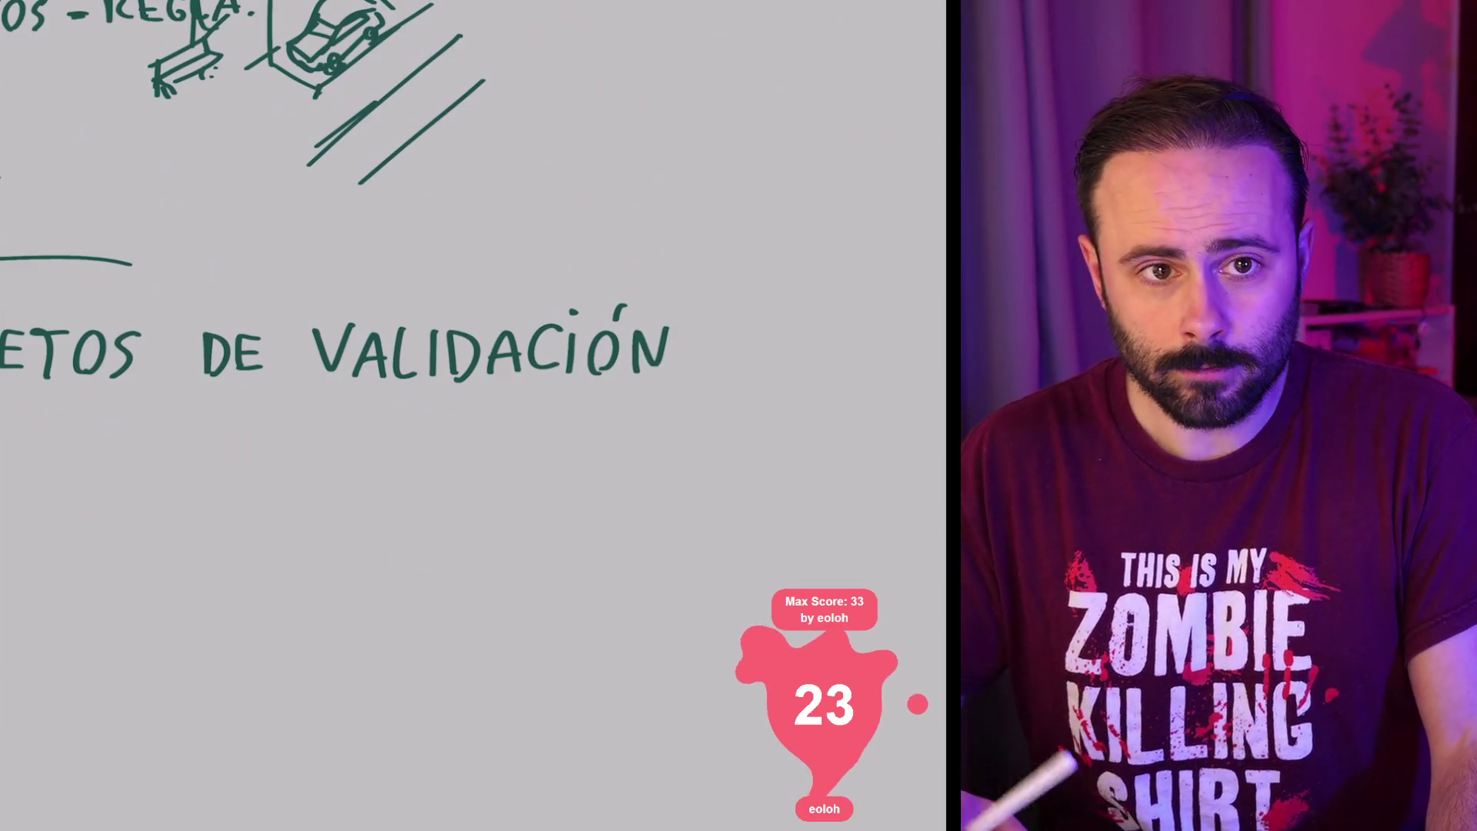
scroll(473, 416, "down", 2)
left_click(26, 392)
scroll(473, 415, "up", 5)
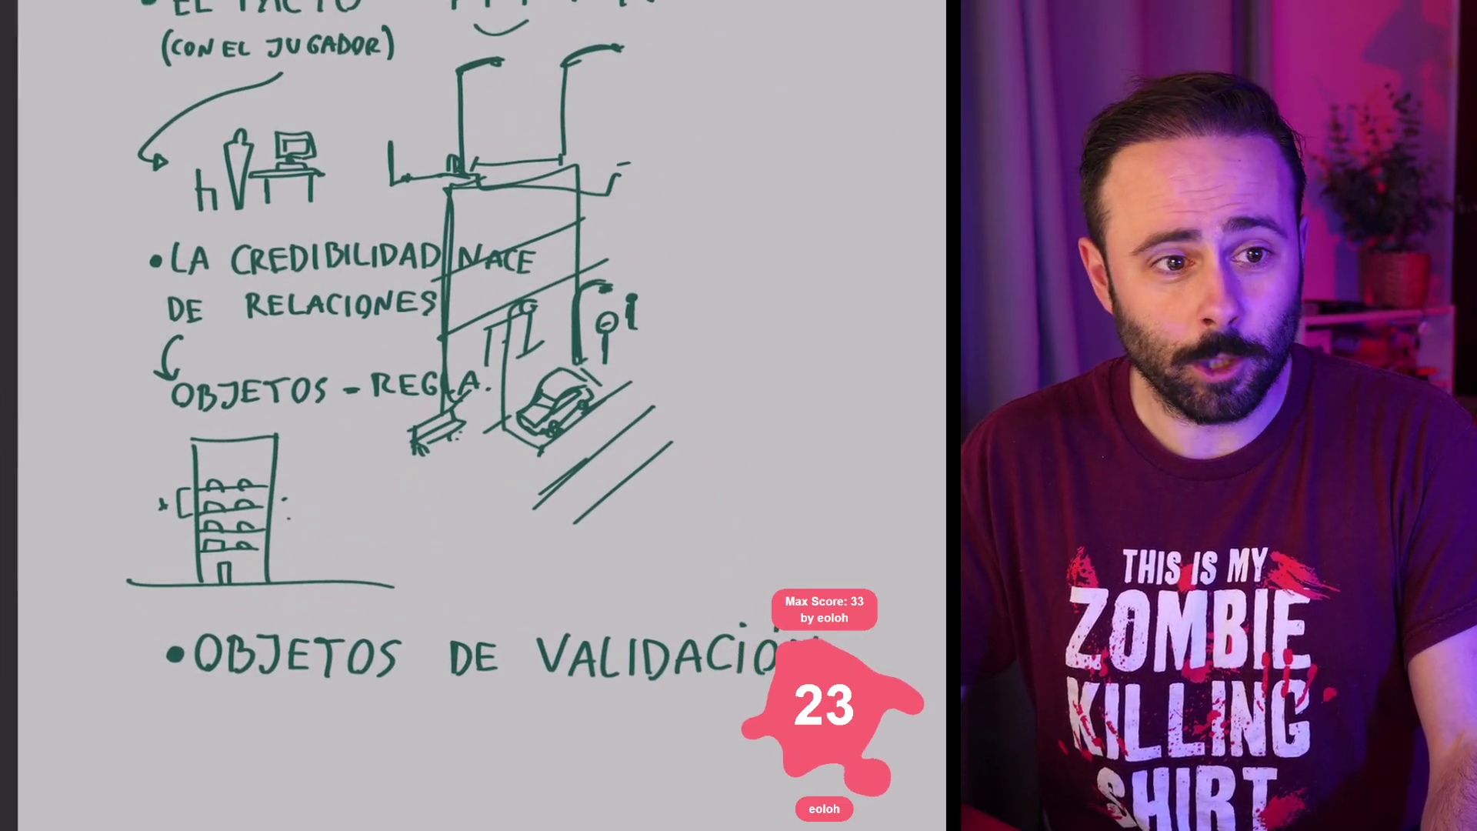
scroll(473, 415, "down", 3)
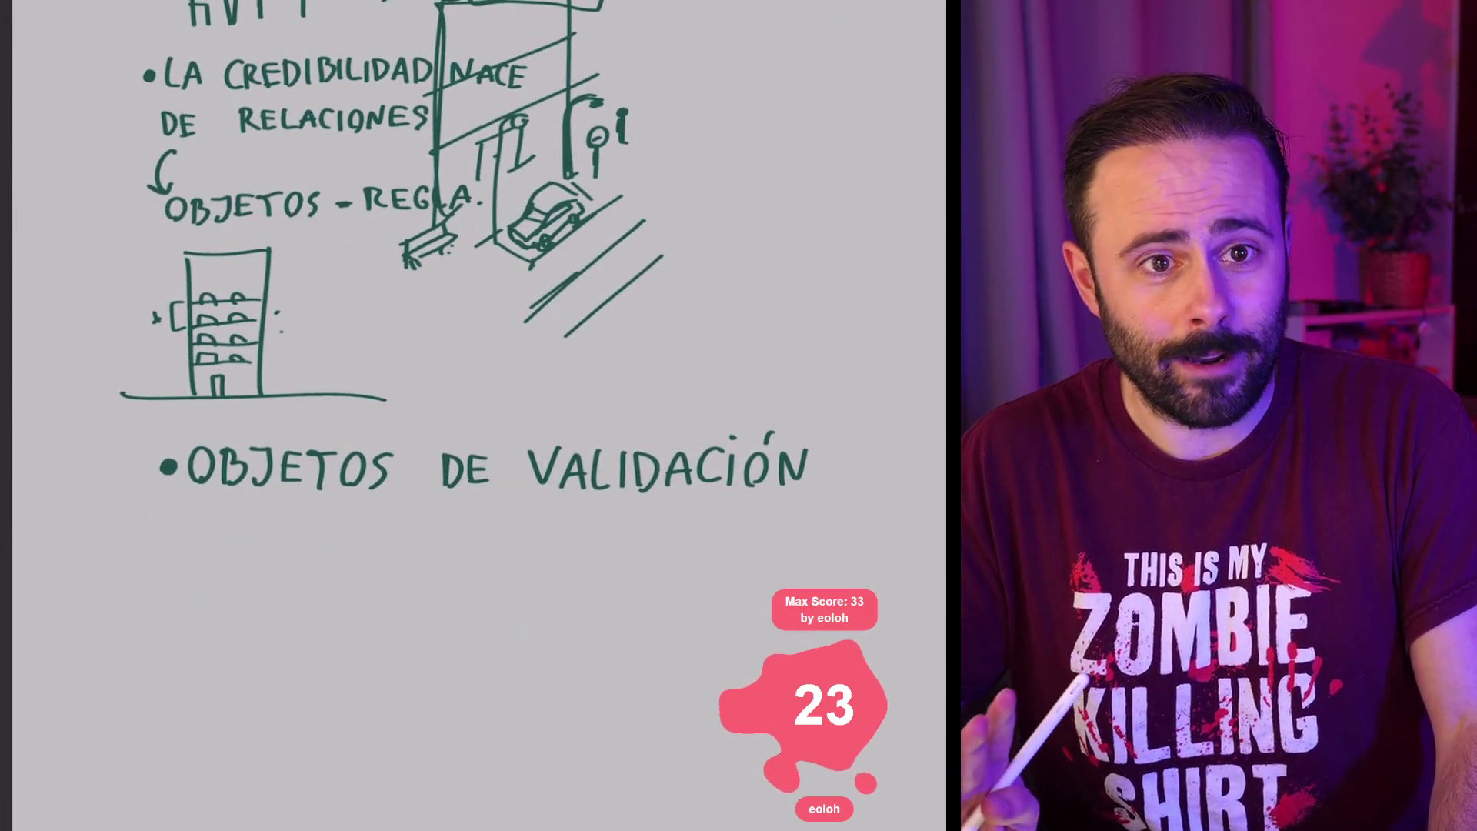
scroll(473, 415, "down", 2)
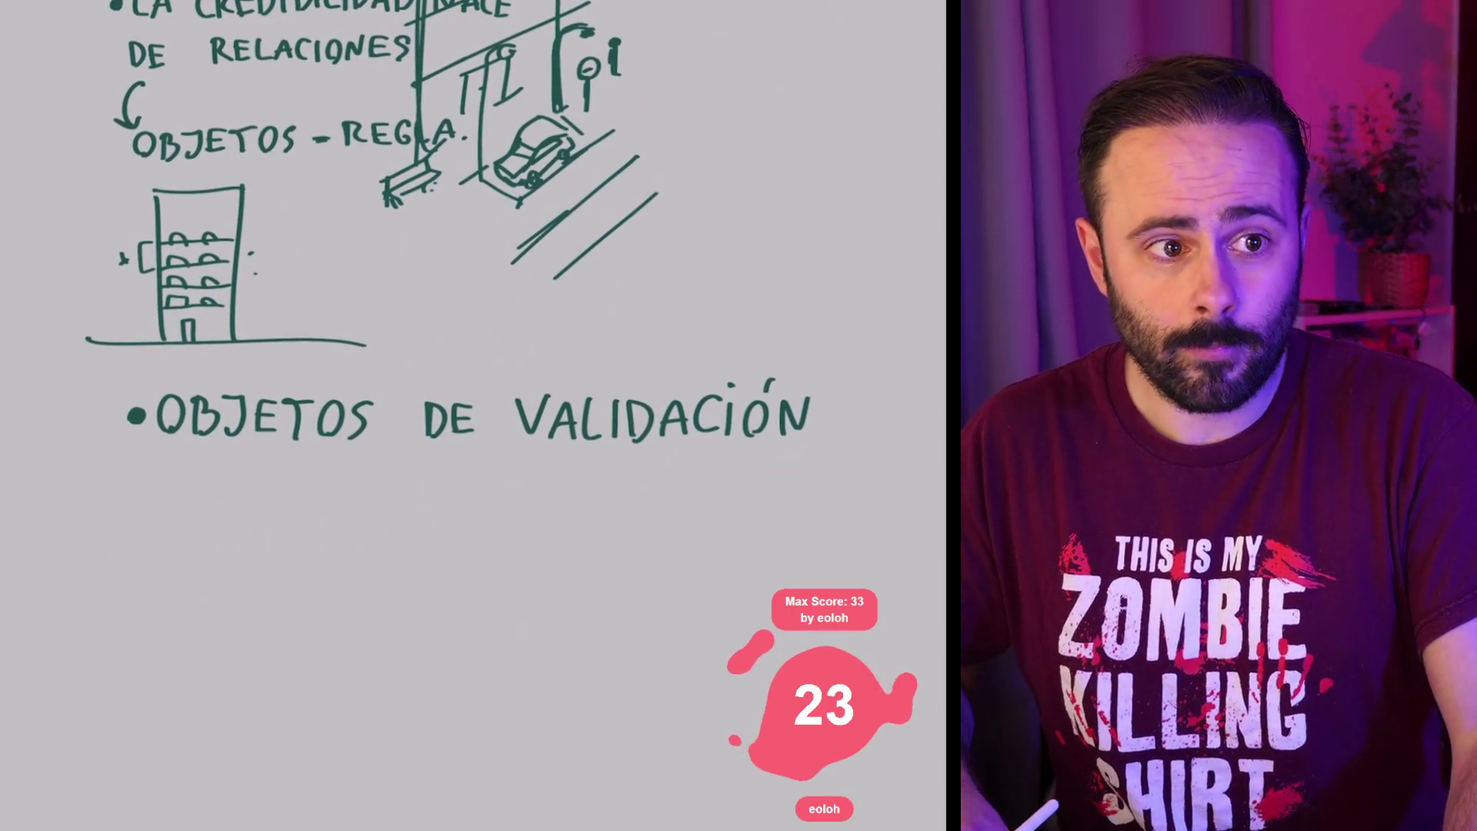
scroll(473, 415, "down", 2)
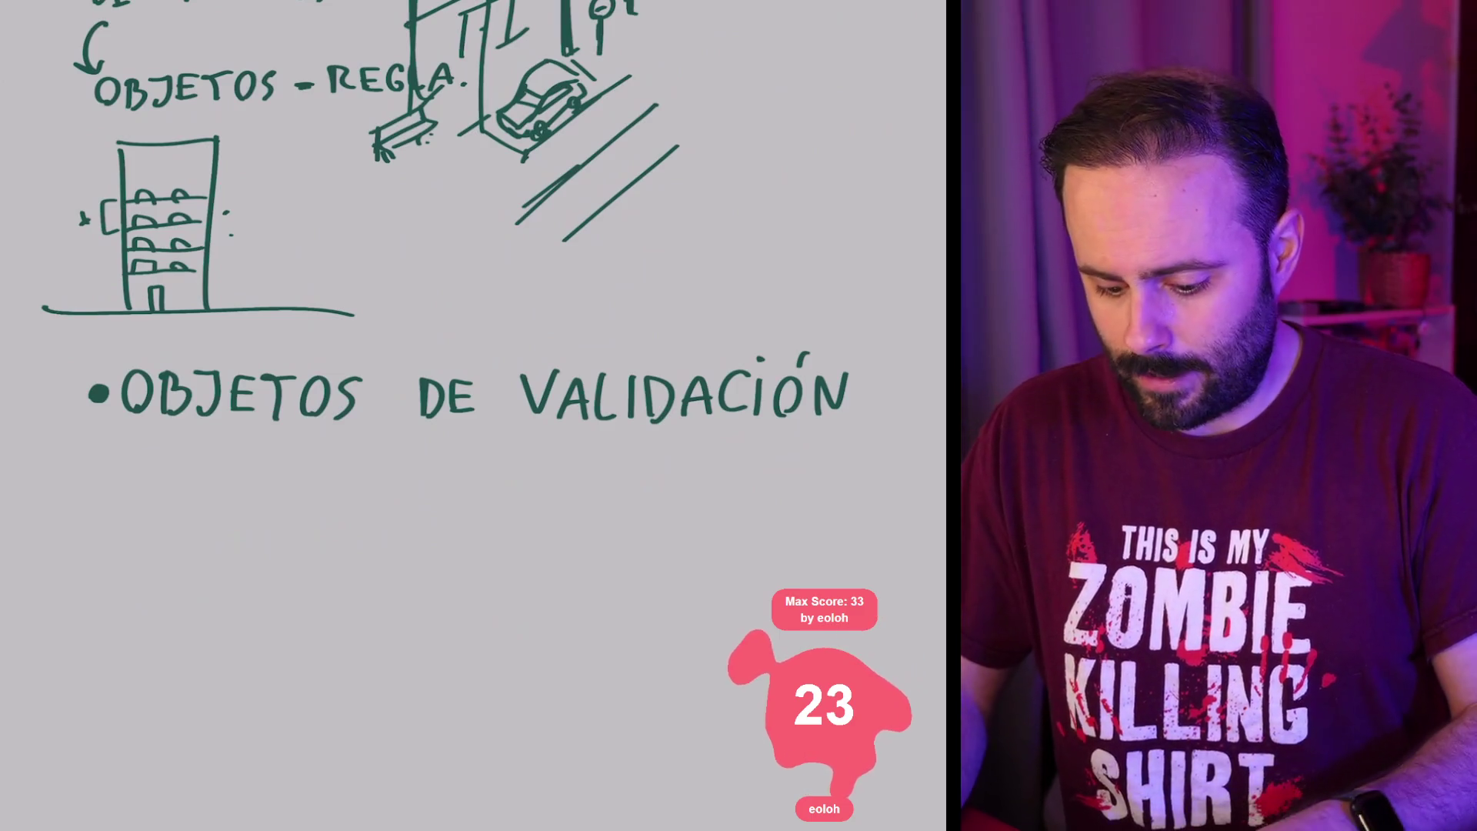
scroll(457, 374, "up", 2)
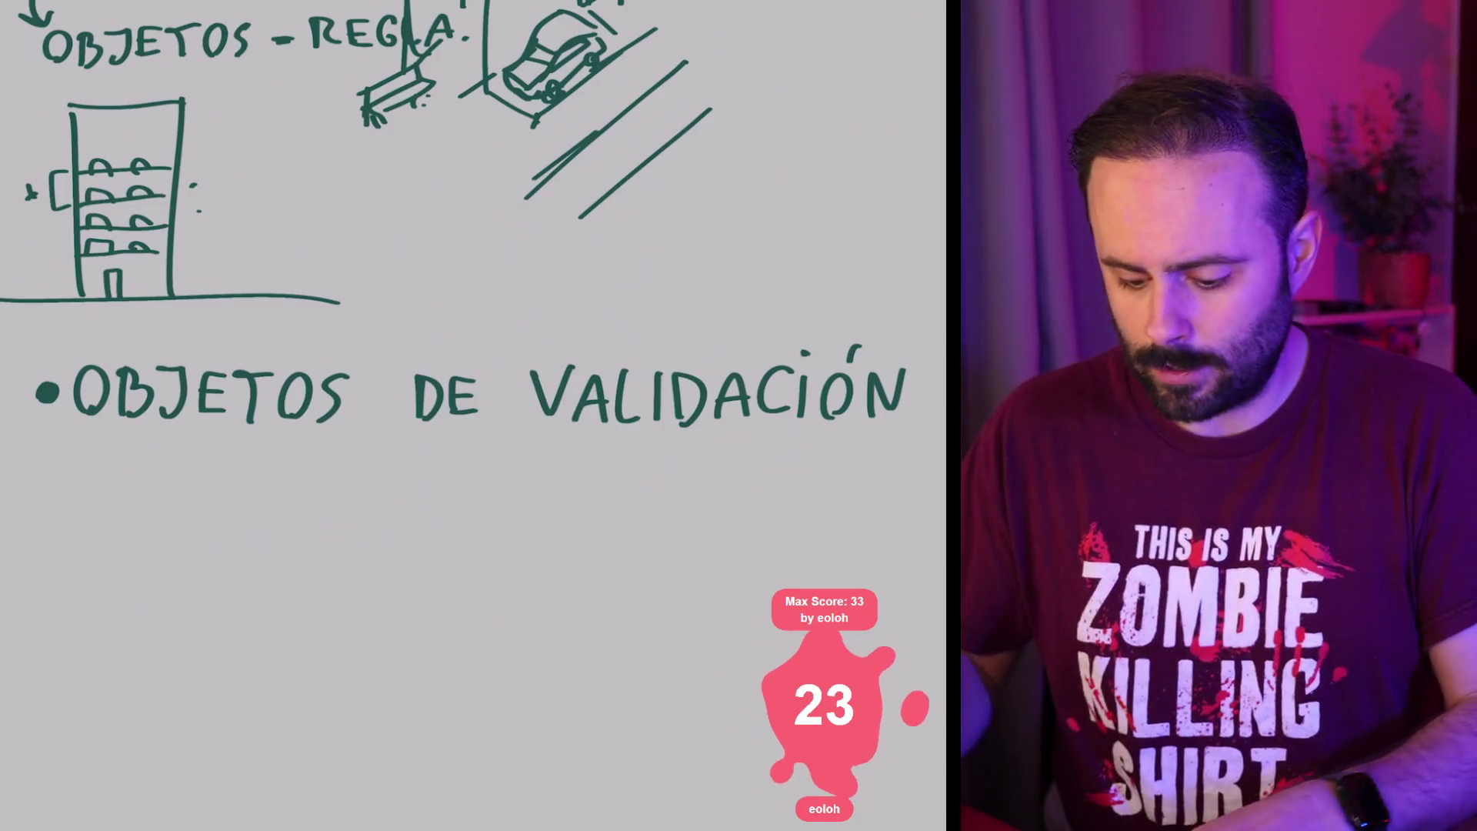
scroll(473, 415, "down", 3)
scroll(473, 415, "up", 1)
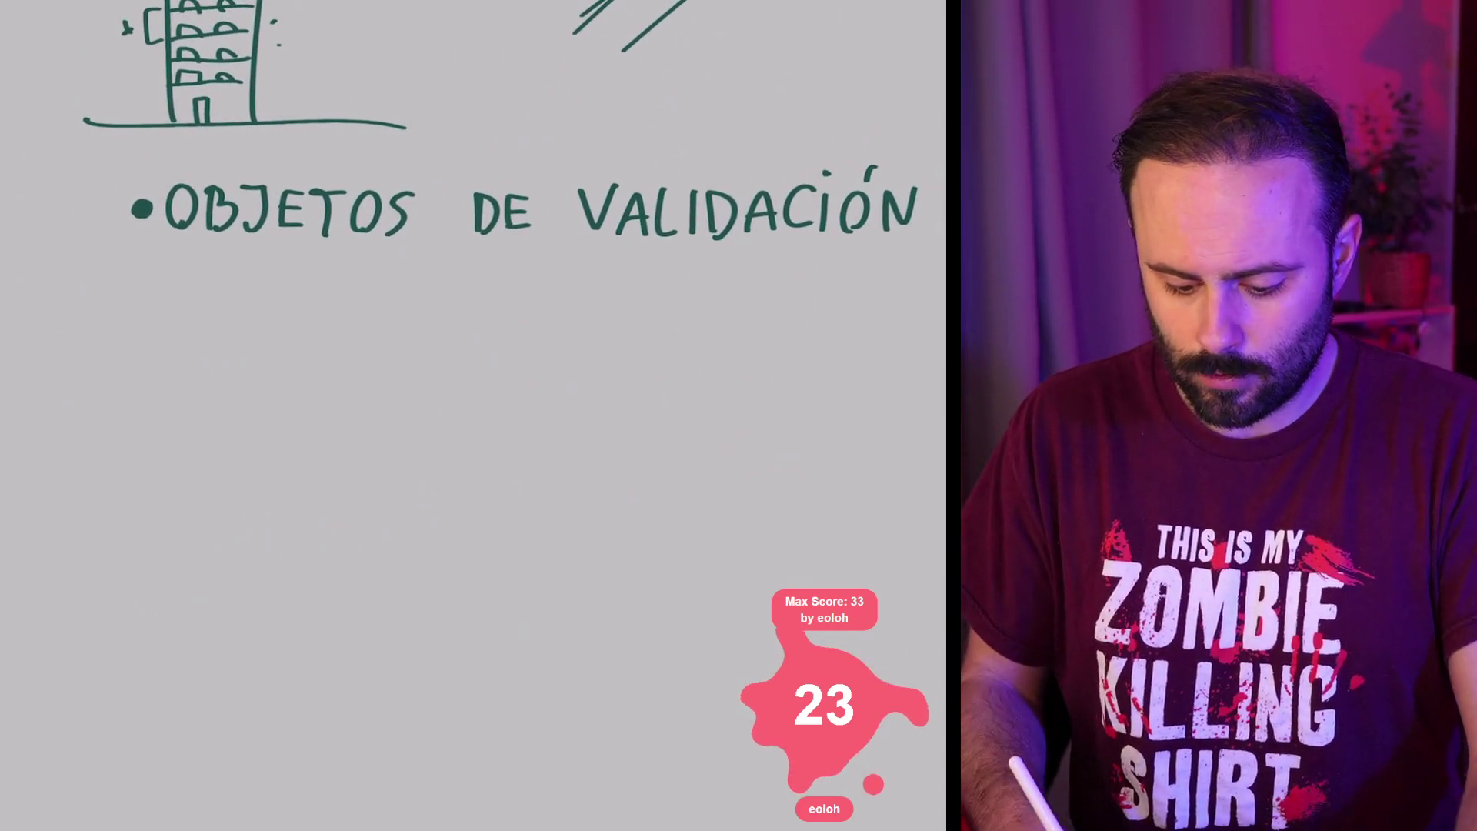
Step: Draw the room's left and right walls with a doorway and top edge
mouse_move(123, 388)
left_mouse_down()
mouse_move(127, 506)
mouse_move(268, 301)
left_mouse_up()
mouse_move(125, 504)
left_mouse_down()
mouse_move(269, 421)
mouse_move(380, 476)
left_mouse_up()
mouse_move(267, 300)
left_mouse_down()
mouse_move(269, 422)
mouse_move(397, 370)
left_mouse_up()
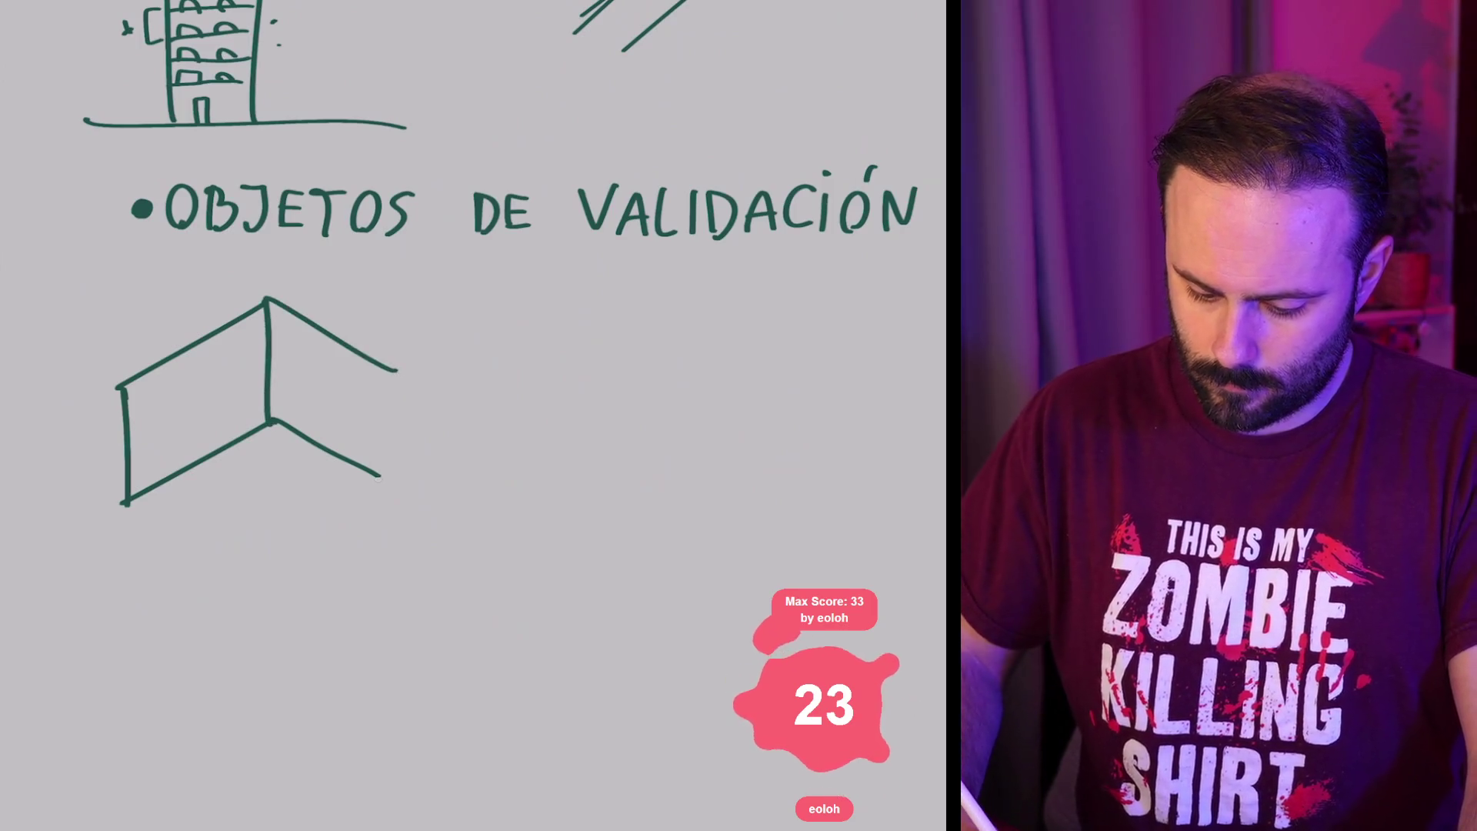
mouse_move(379, 478)
left_mouse_down()
mouse_move(400, 417)
mouse_move(416, 499)
left_mouse_up()
mouse_move(397, 371)
left_mouse_down()
mouse_move(449, 394)
mouse_move(445, 519)
left_mouse_up()
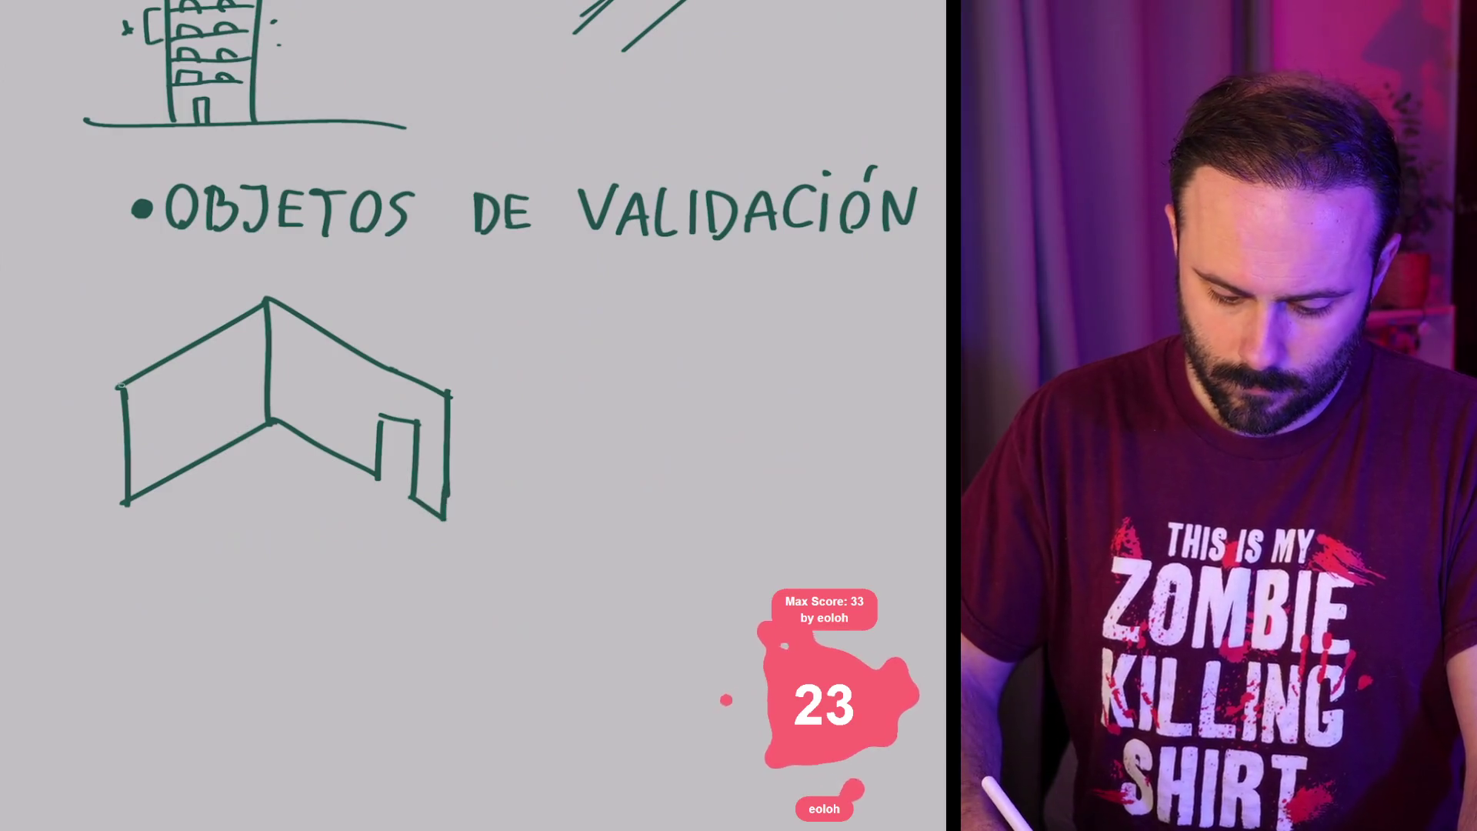
left_click_drag(103, 387, 123, 504)
mouse_move(106, 387)
left_mouse_down()
mouse_move(266, 279)
mouse_move(463, 395)
mouse_move(452, 502)
left_mouse_up()
Step: Draw the floor edges, undo the stray strokes, and redraw the front edge and door edge
left_click_drag(126, 503, 331, 620)
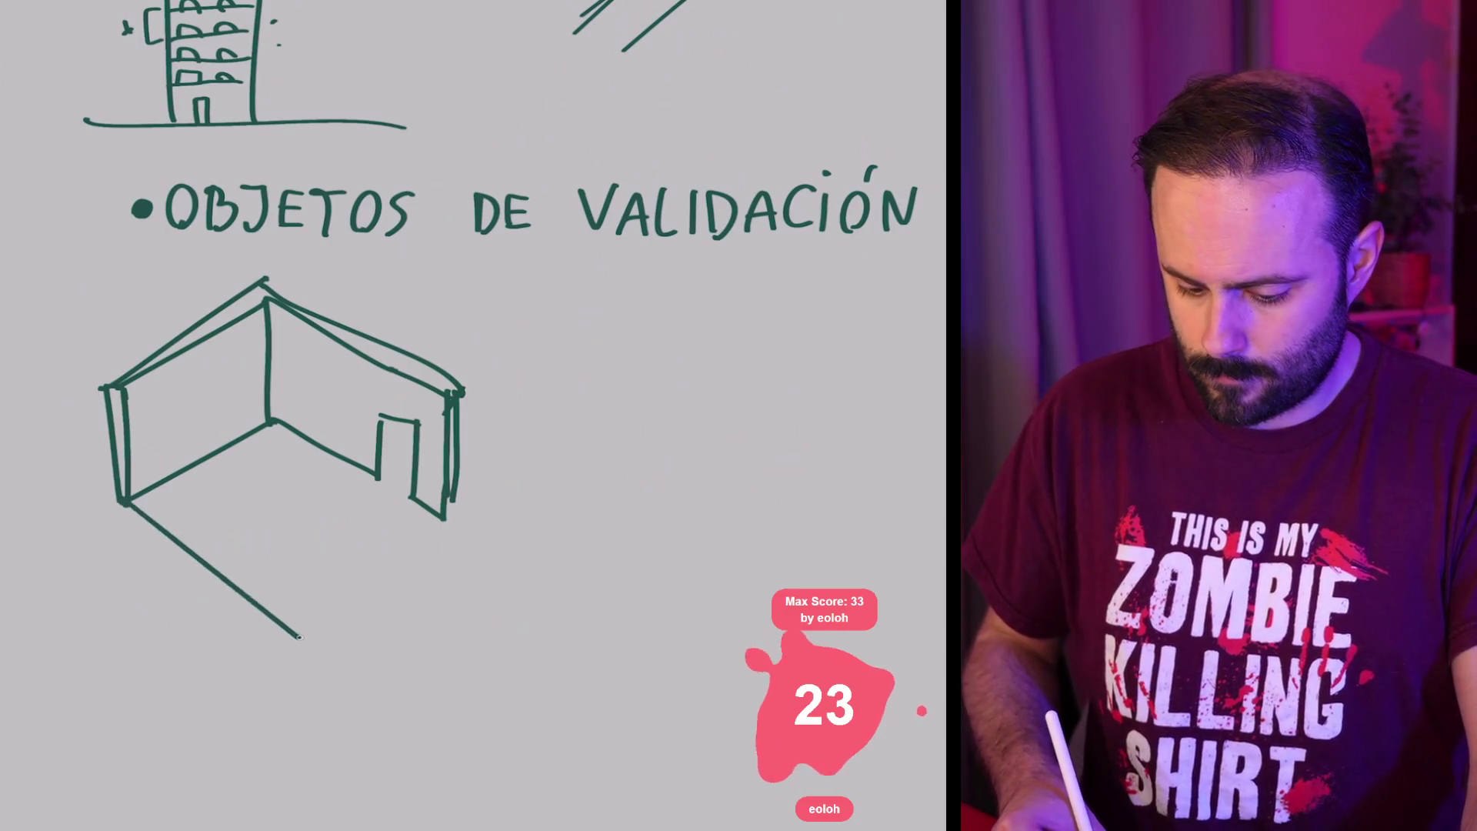
left_click_drag(445, 519, 316, 632)
mouse_move(115, 500)
left_mouse_down()
mouse_move(119, 531)
mouse_move(316, 669)
left_mouse_up()
left_click_drag(316, 667, 454, 519)
left_click_drag(454, 507, 456, 537)
key("ctrl+z")
key("ctrl+z")
key("ctrl+z")
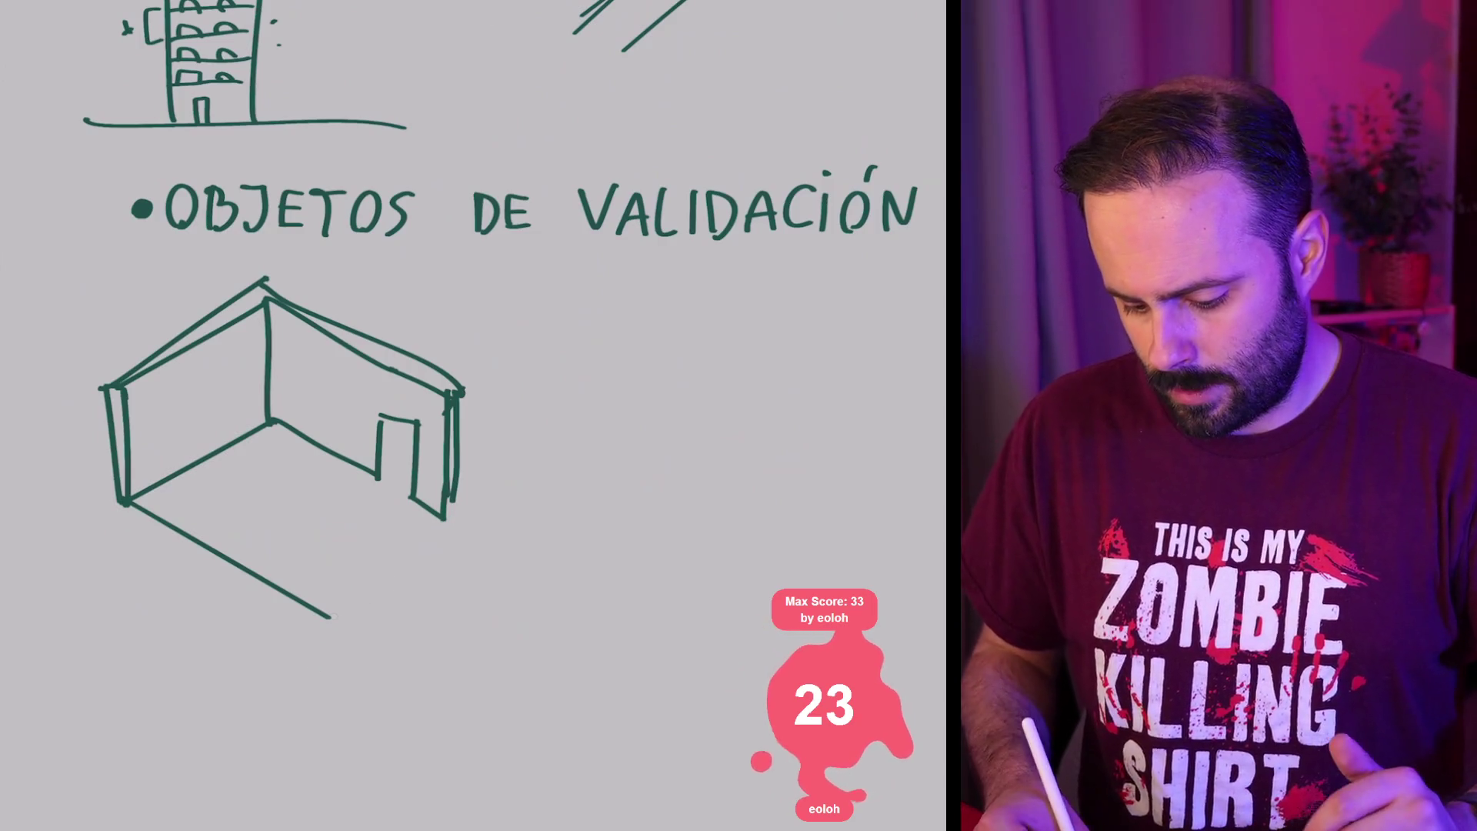
left_click_drag(456, 517, 331, 617)
left_click_drag(380, 477, 385, 422)
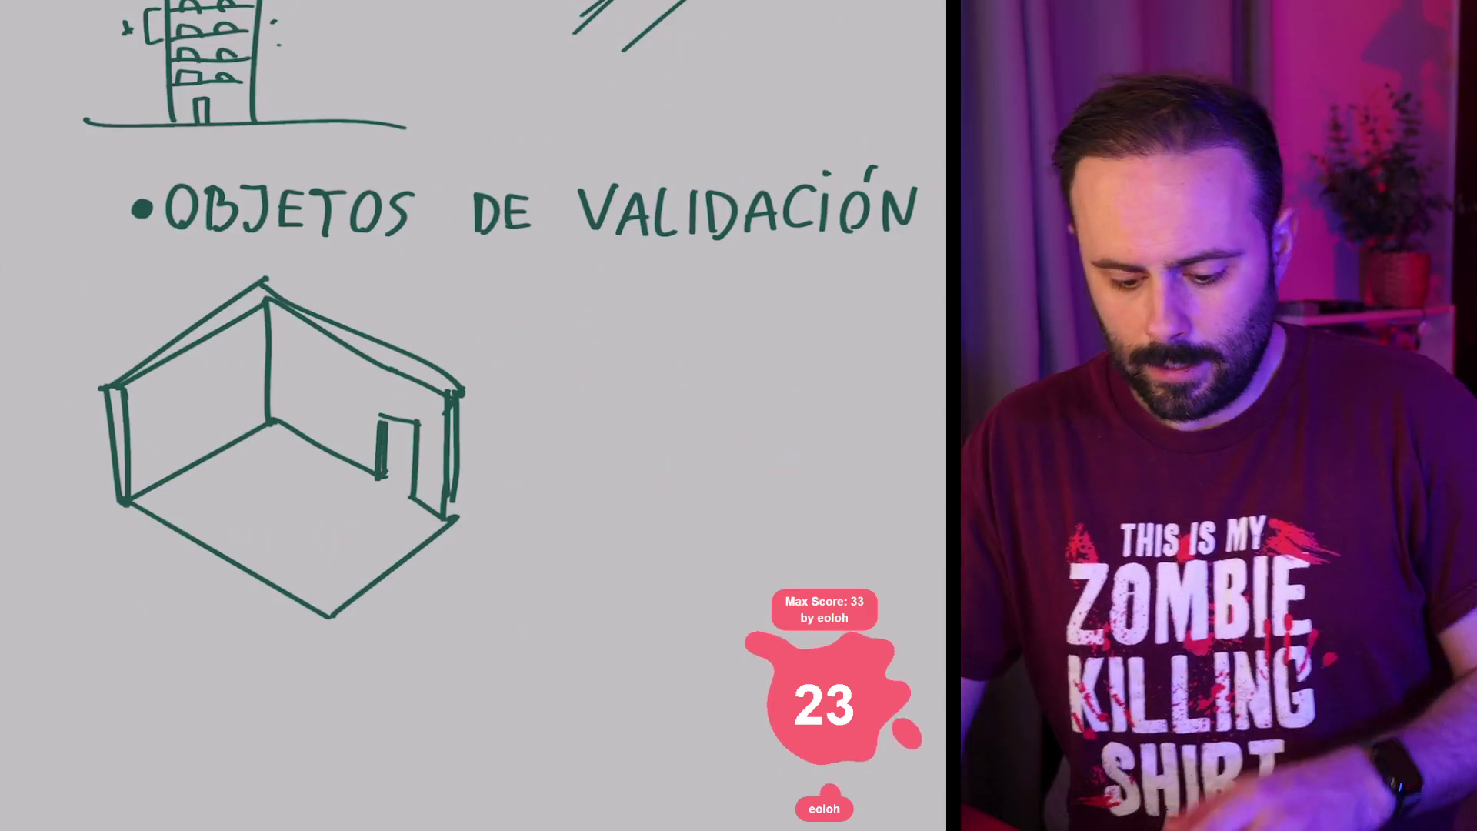
Step: Make the brush very large and switch to the eraser
scroll(473, 416, "down", 2)
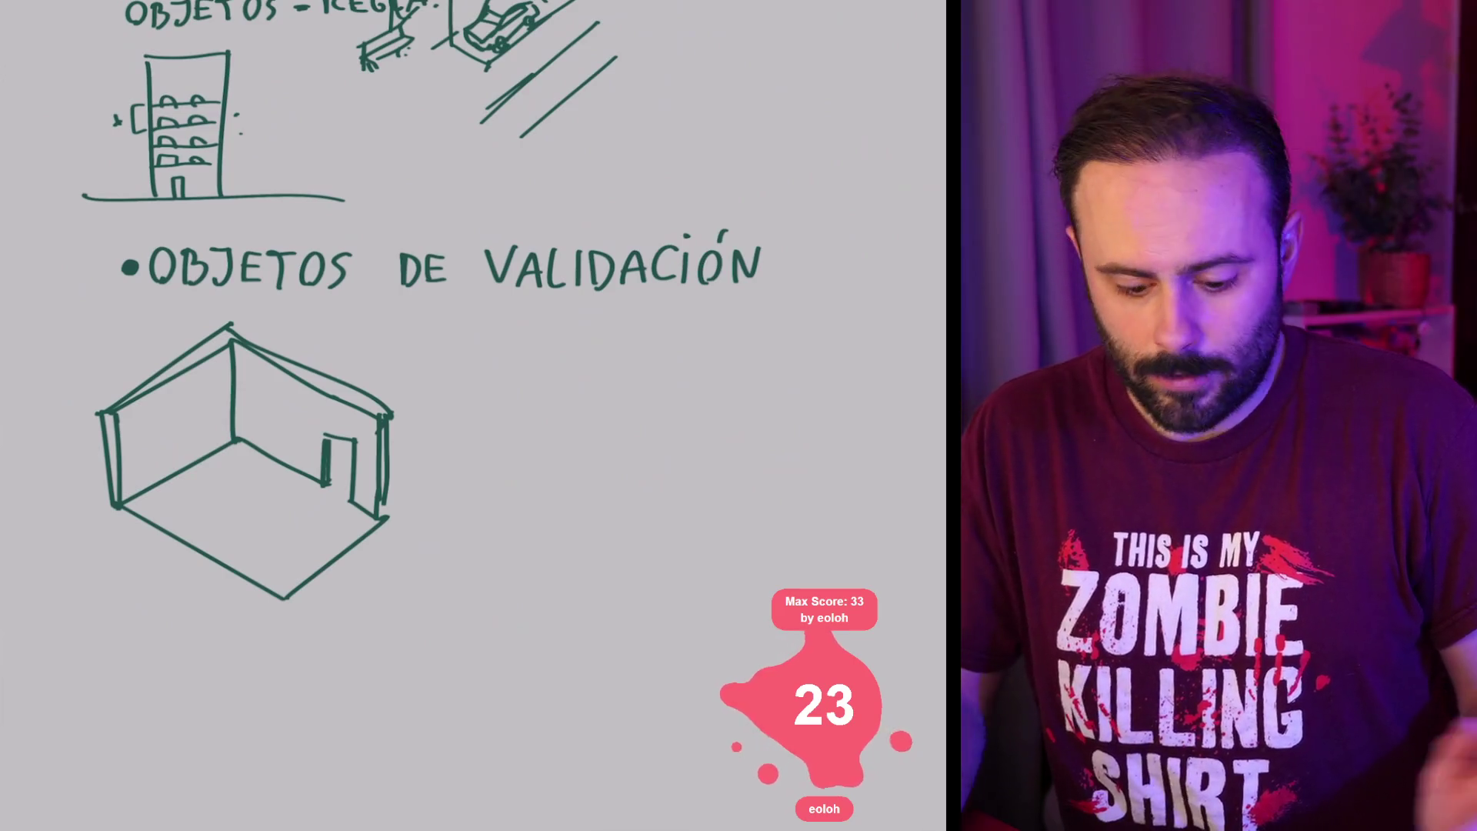
scroll(261, 307, "up", 2)
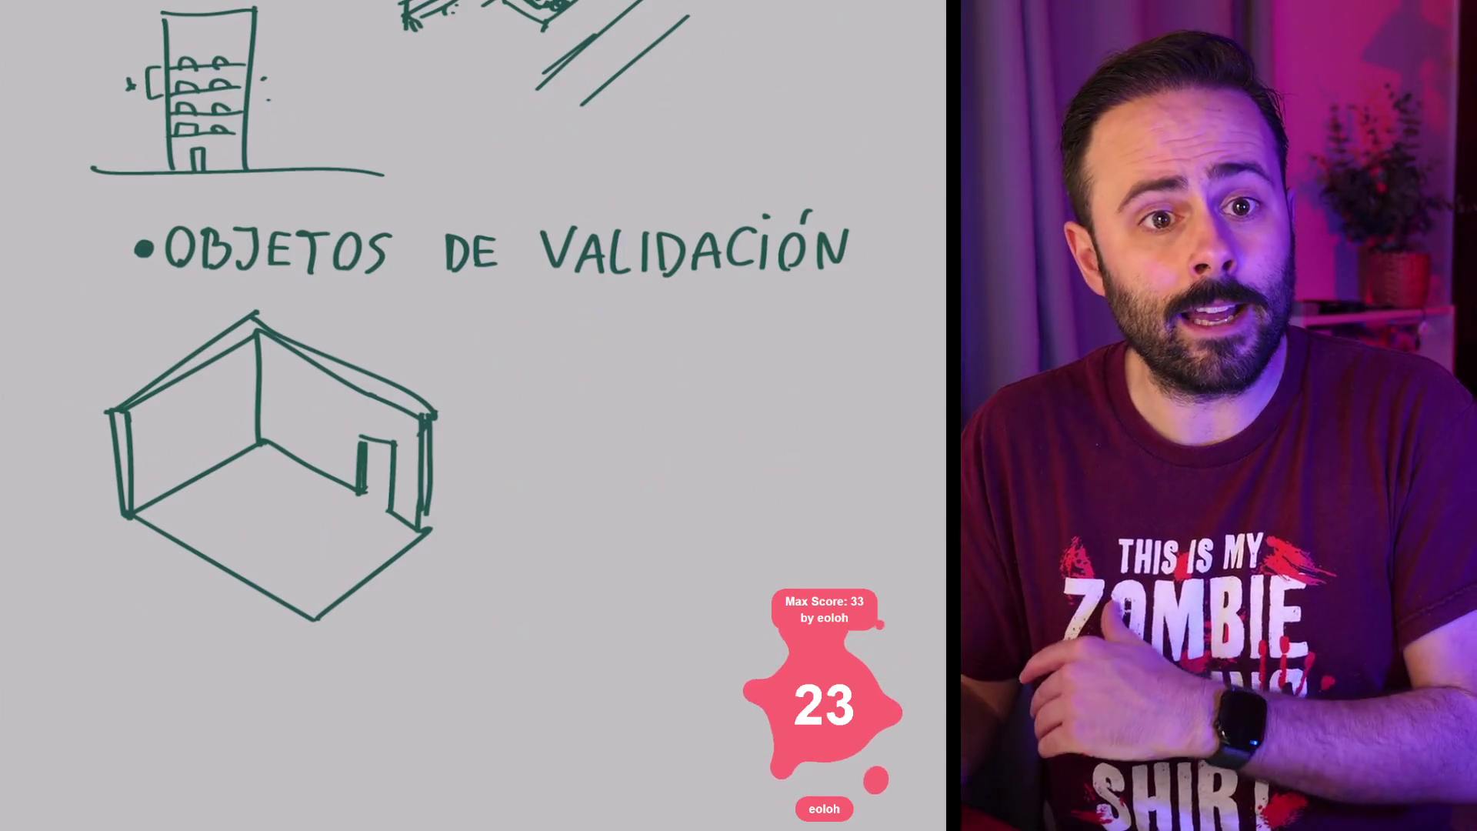
scroll(154, 461, "up", 4)
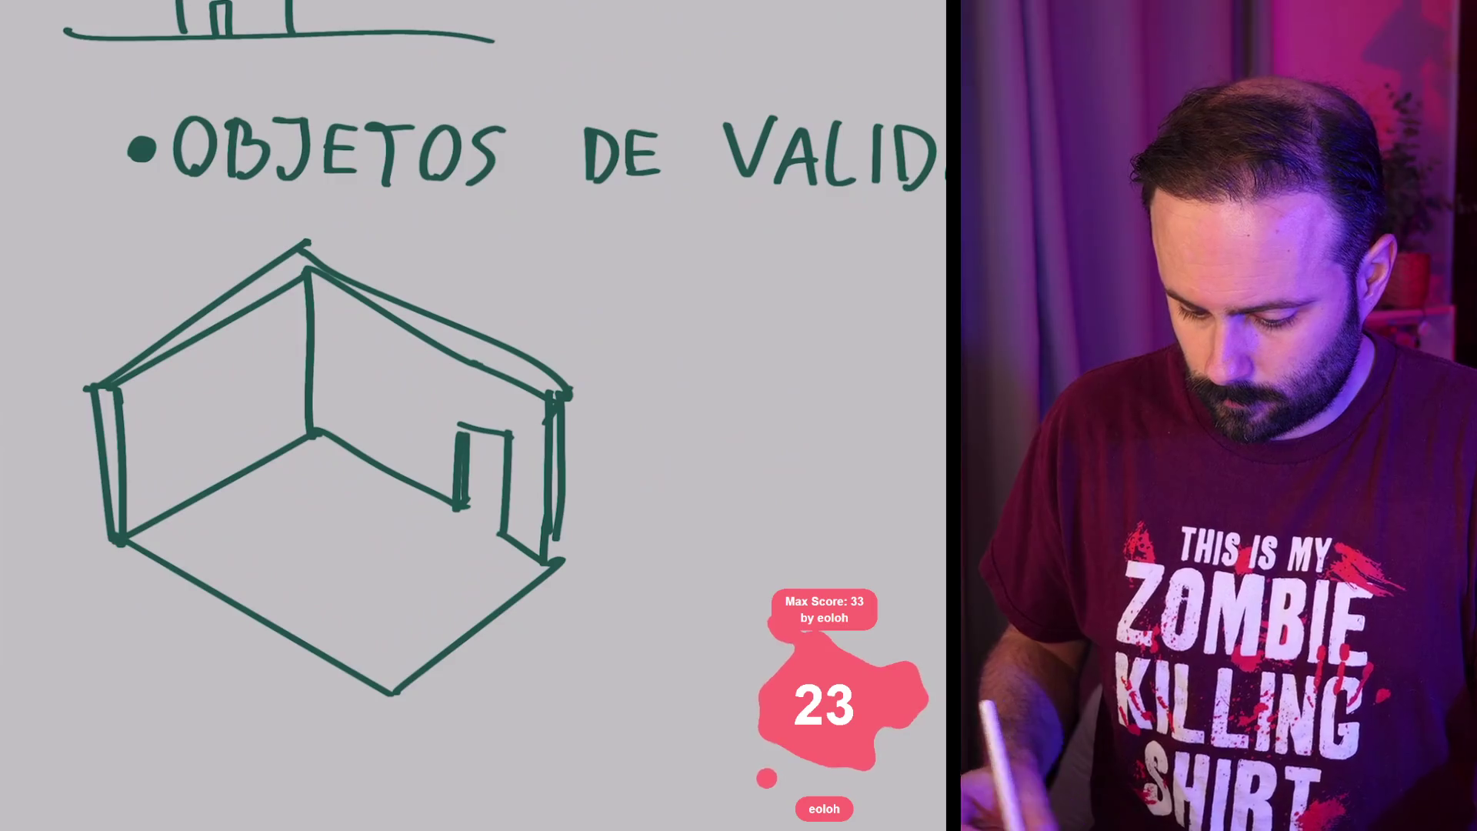
scroll(308, 385, "down", 3)
scroll(308, 385, "up", 2)
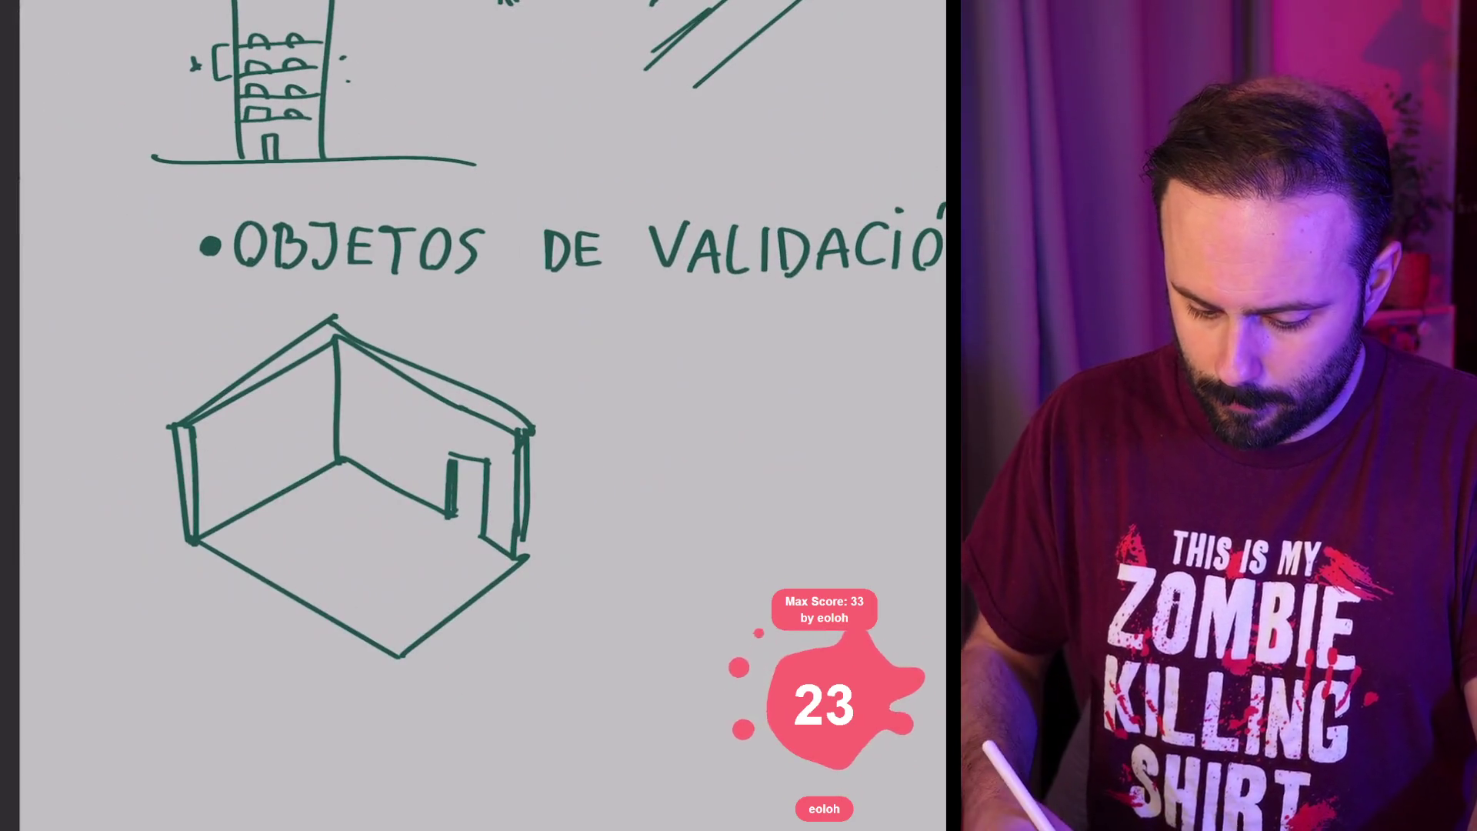
left_click_drag(204, 554, 220, 396)
key("]")
Step: Erase the room sketch and add a new empty layer on top
left_click(308, 668)
mouse_move(308, 668)
left_mouse_down()
mouse_move(254, 431)
mouse_move(469, 531)
left_mouse_up()
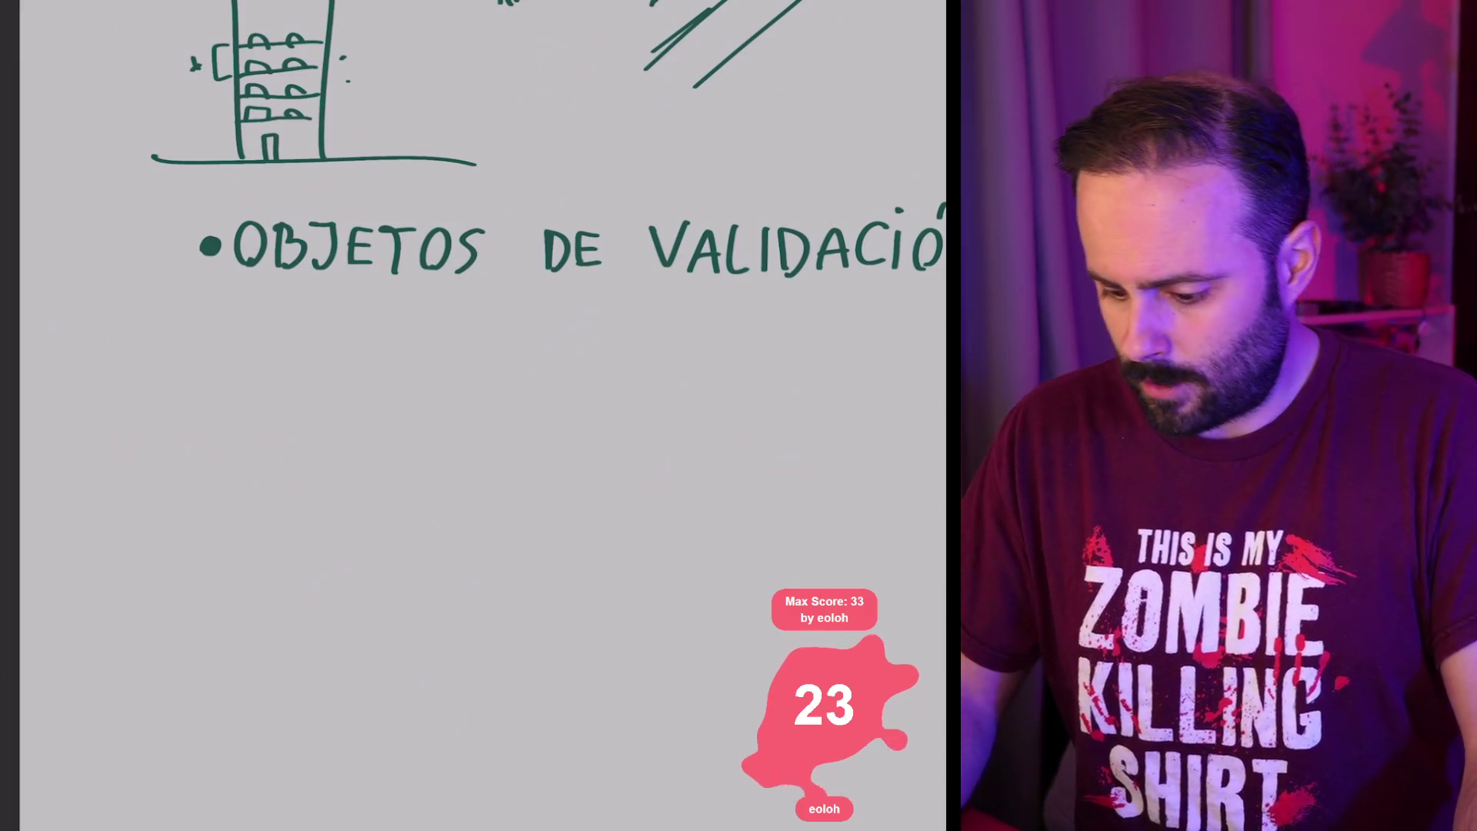
key("c")
key("l")
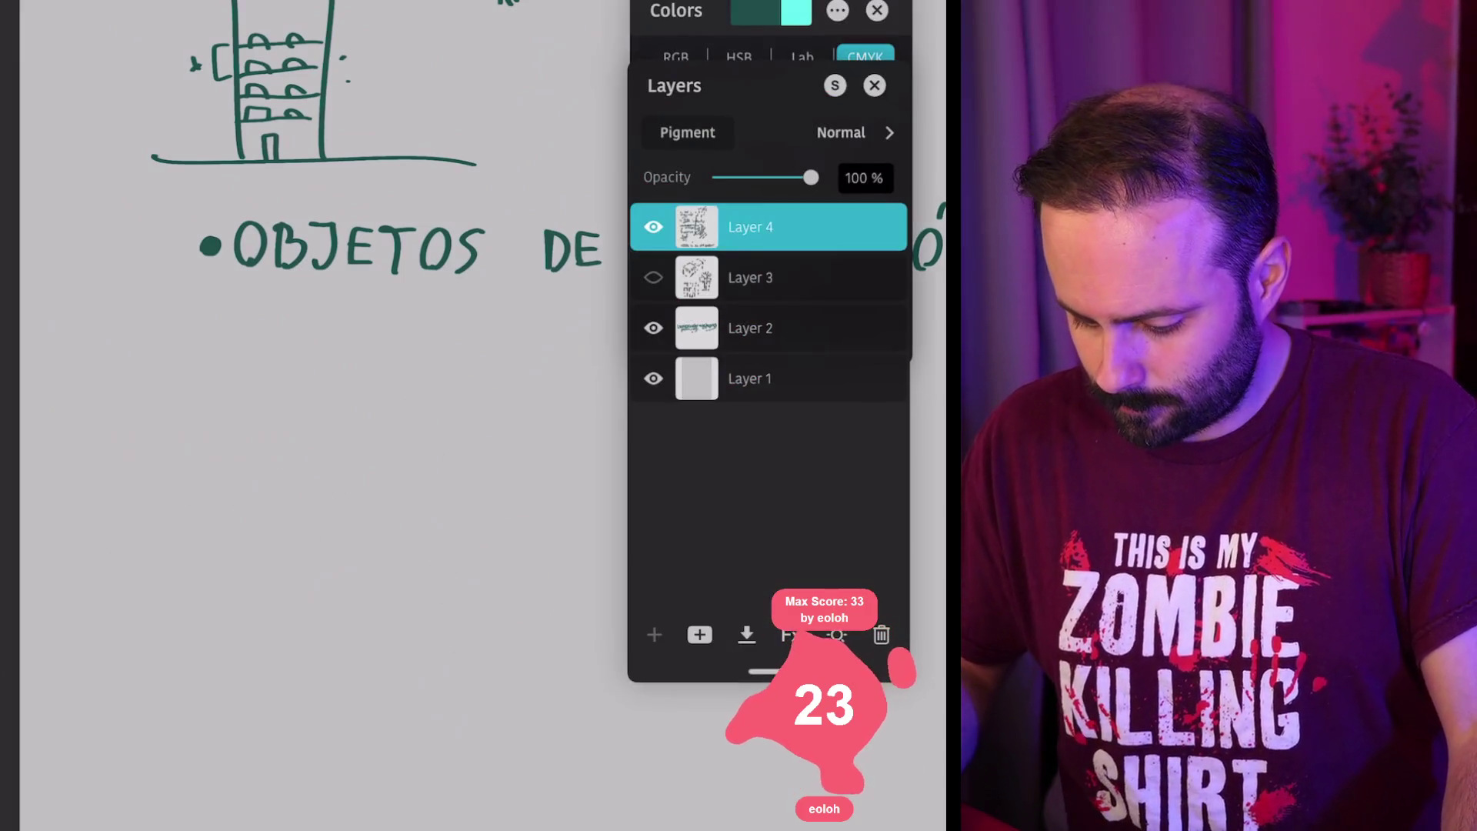
key("ctrl+shift+n")
Step: Set the brush to 14 px, zoom out to the whole heading, and draw a vertical corner line
key("c")
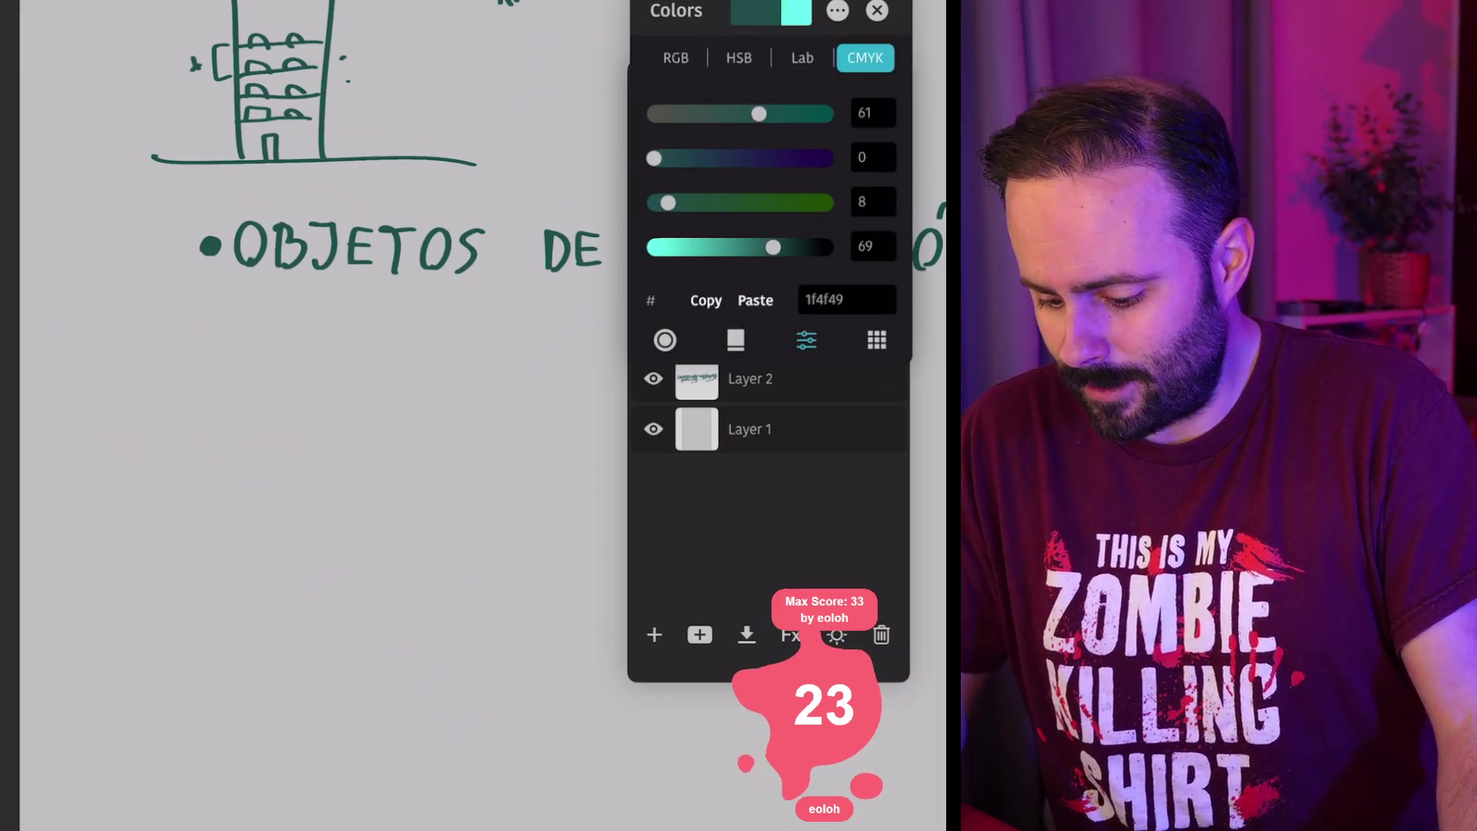
key("c")
key("l")
key("bracketleft")
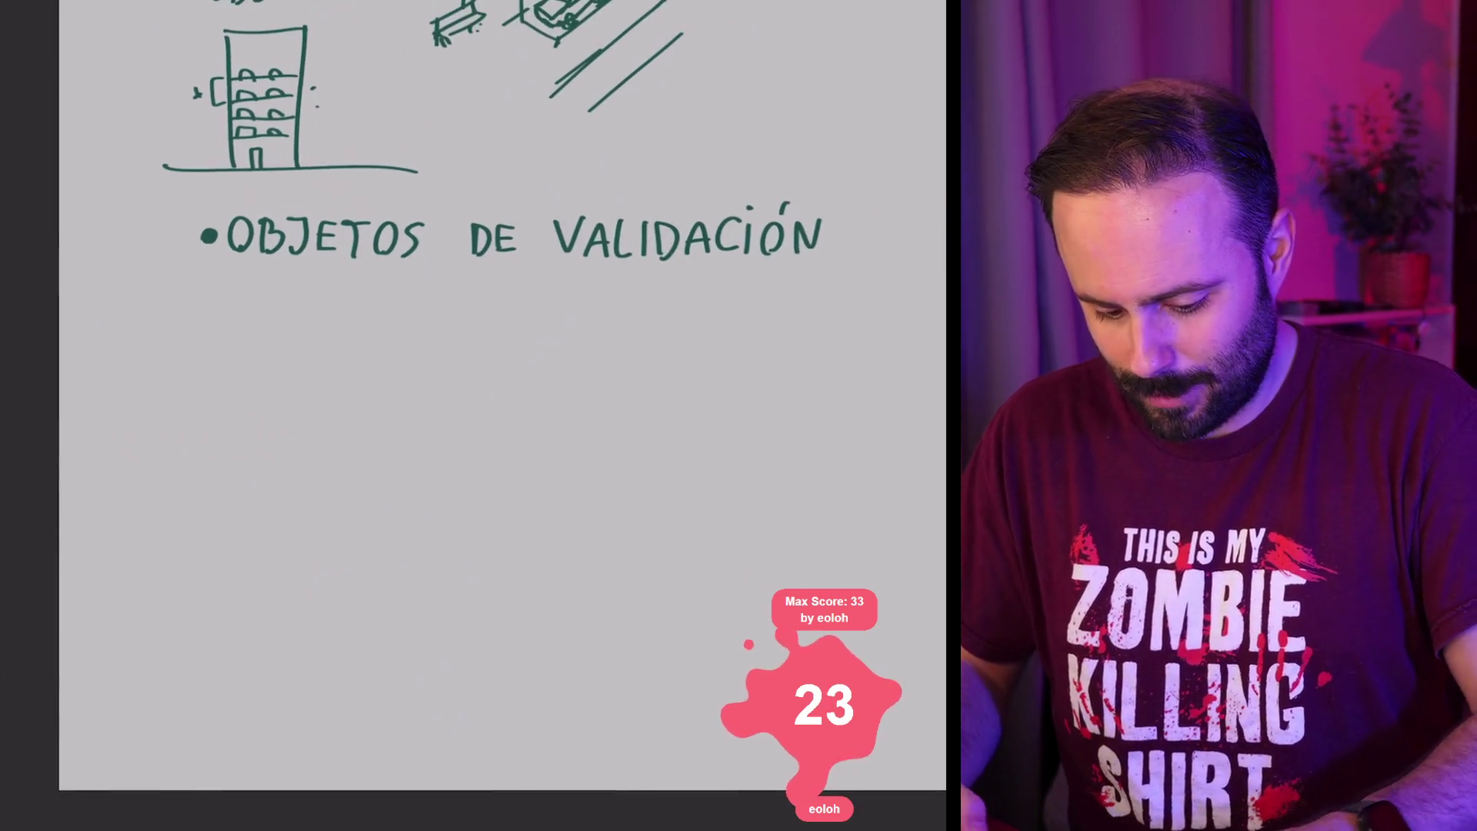
key("ctrl+minus")
left_click_drag(258, 557, 259, 387)
Step: Draw the base and top edges of the back and right walls as isometric lines
mouse_move(260, 556)
left_mouse_down()
mouse_move(541, 451)
mouse_move(493, 437)
left_mouse_up()
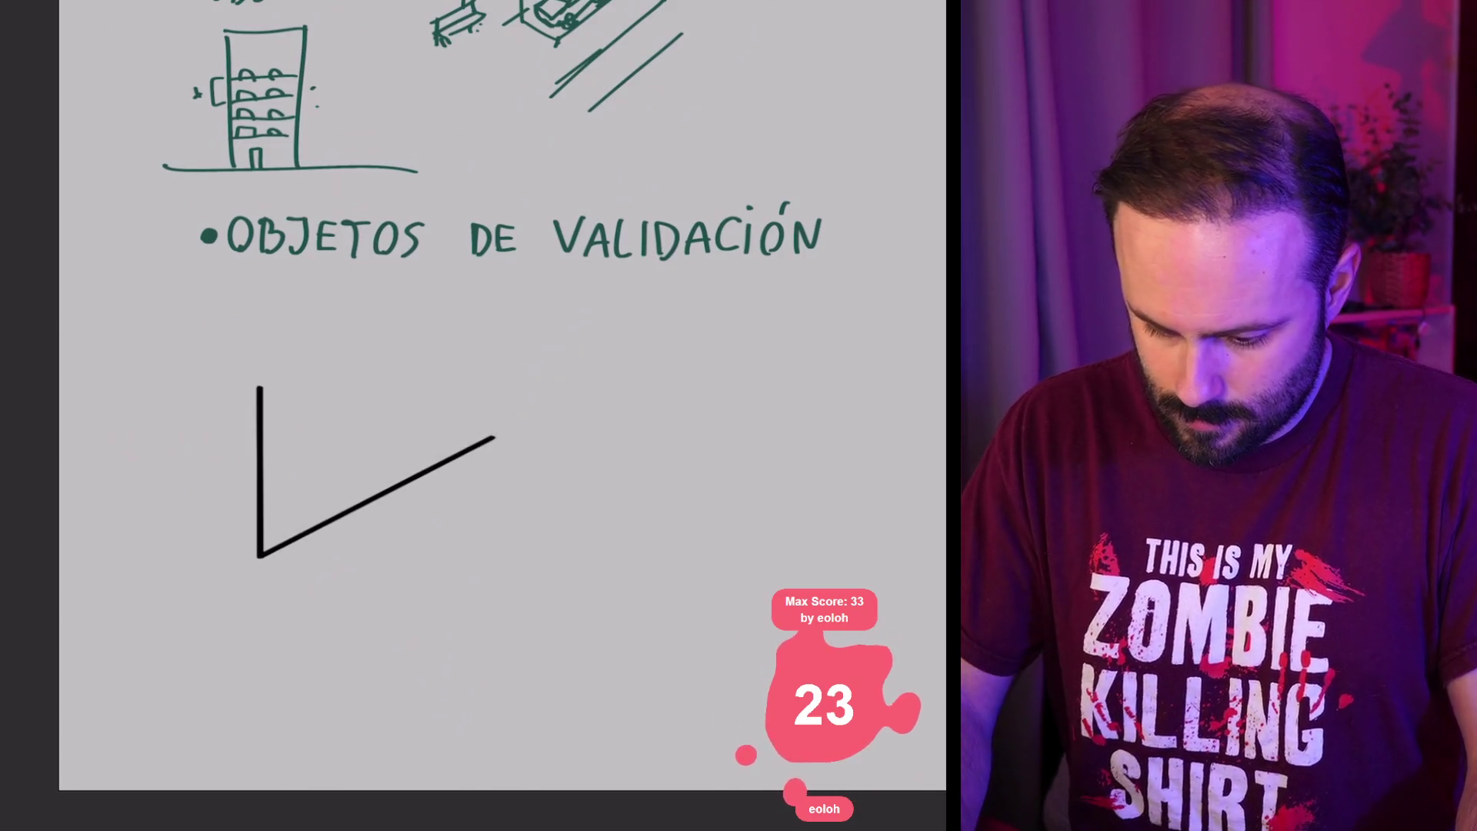
mouse_move(260, 555)
left_mouse_down()
mouse_move(279, 589)
mouse_move(265, 566)
left_mouse_up()
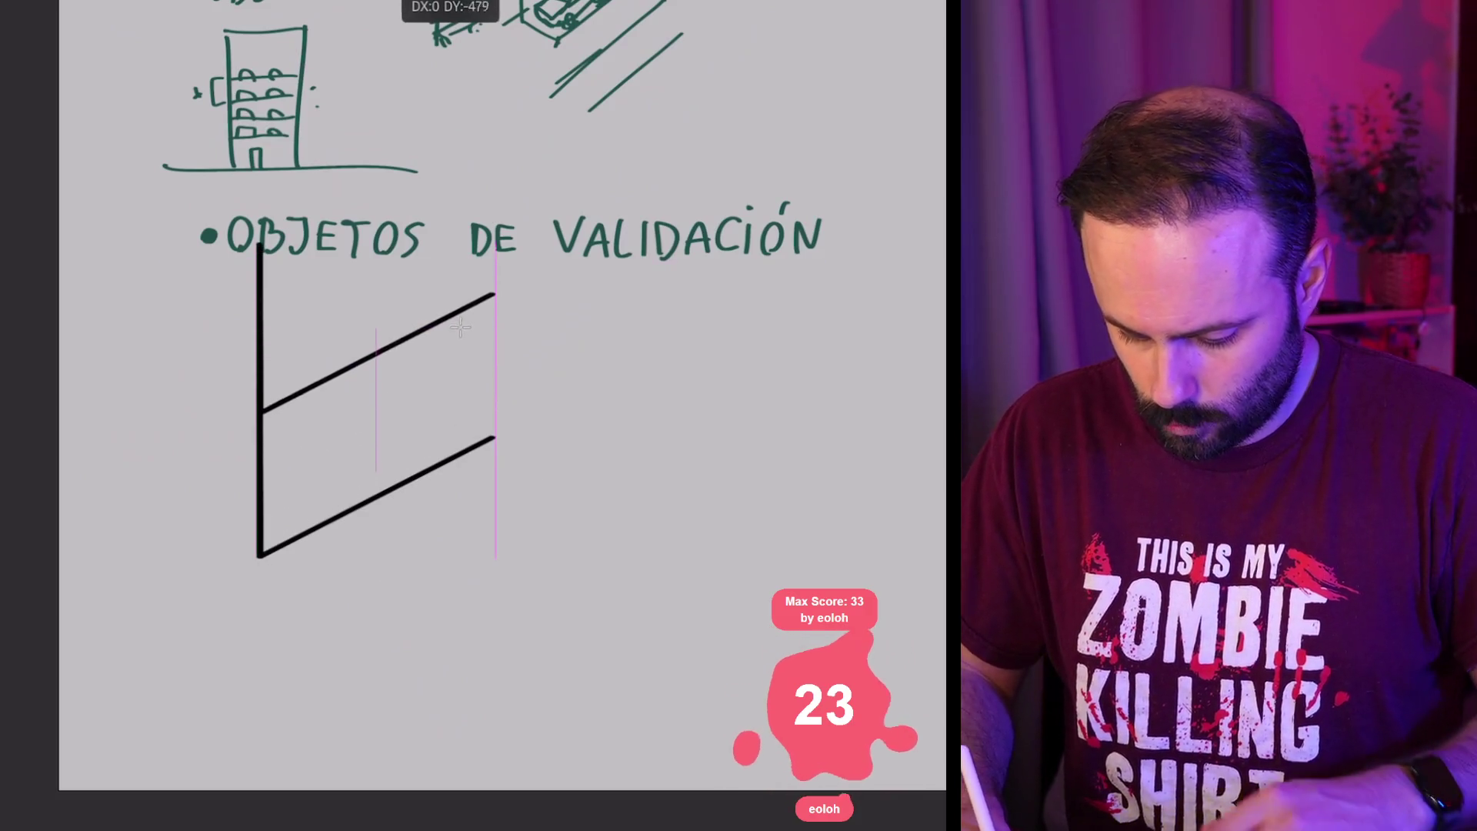
key("ctrl+z")
key("ctrl+z")
key("ctrl+shift+z")
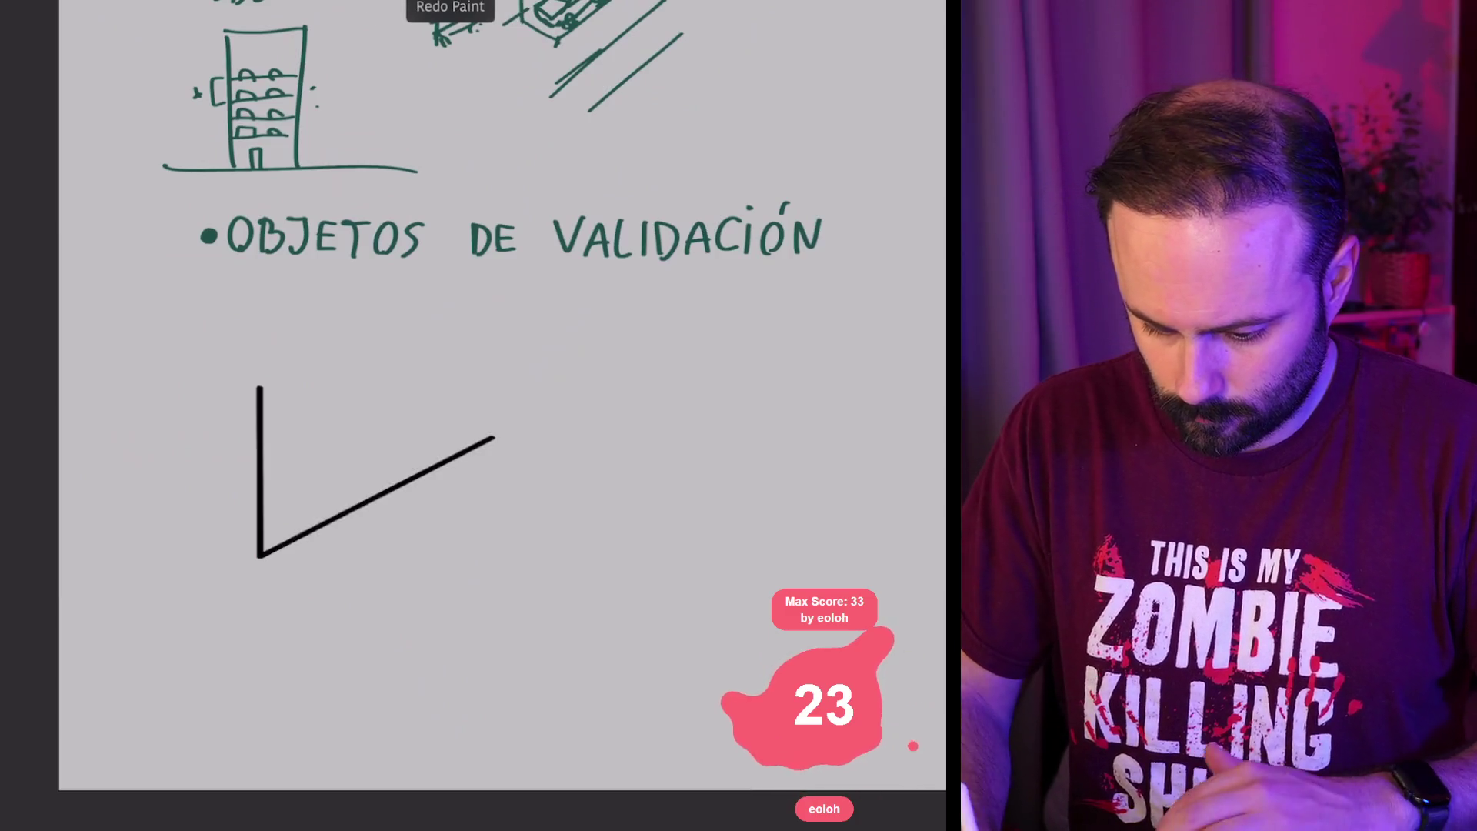
mouse_move(258, 386)
left_mouse_down()
mouse_move(494, 306)
mouse_move(490, 291)
mouse_move(495, 440)
mouse_move(600, 547)
mouse_move(577, 481)
mouse_move(584, 367)
mouse_move(613, 375)
mouse_move(639, 390)
mouse_move(625, 533)
mouse_move(633, 505)
left_mouse_up()
mouse_move(631, 505)
left_mouse_down()
mouse_move(681, 535)
mouse_move(685, 368)
left_mouse_up()
left_click_drag(492, 293, 689, 374)
Step: Give the walls their thickness at the left end, along the top and at the right end
mouse_move(241, 554)
left_mouse_down()
mouse_move(238, 380)
mouse_move(271, 370)
mouse_move(262, 560)
left_mouse_up()
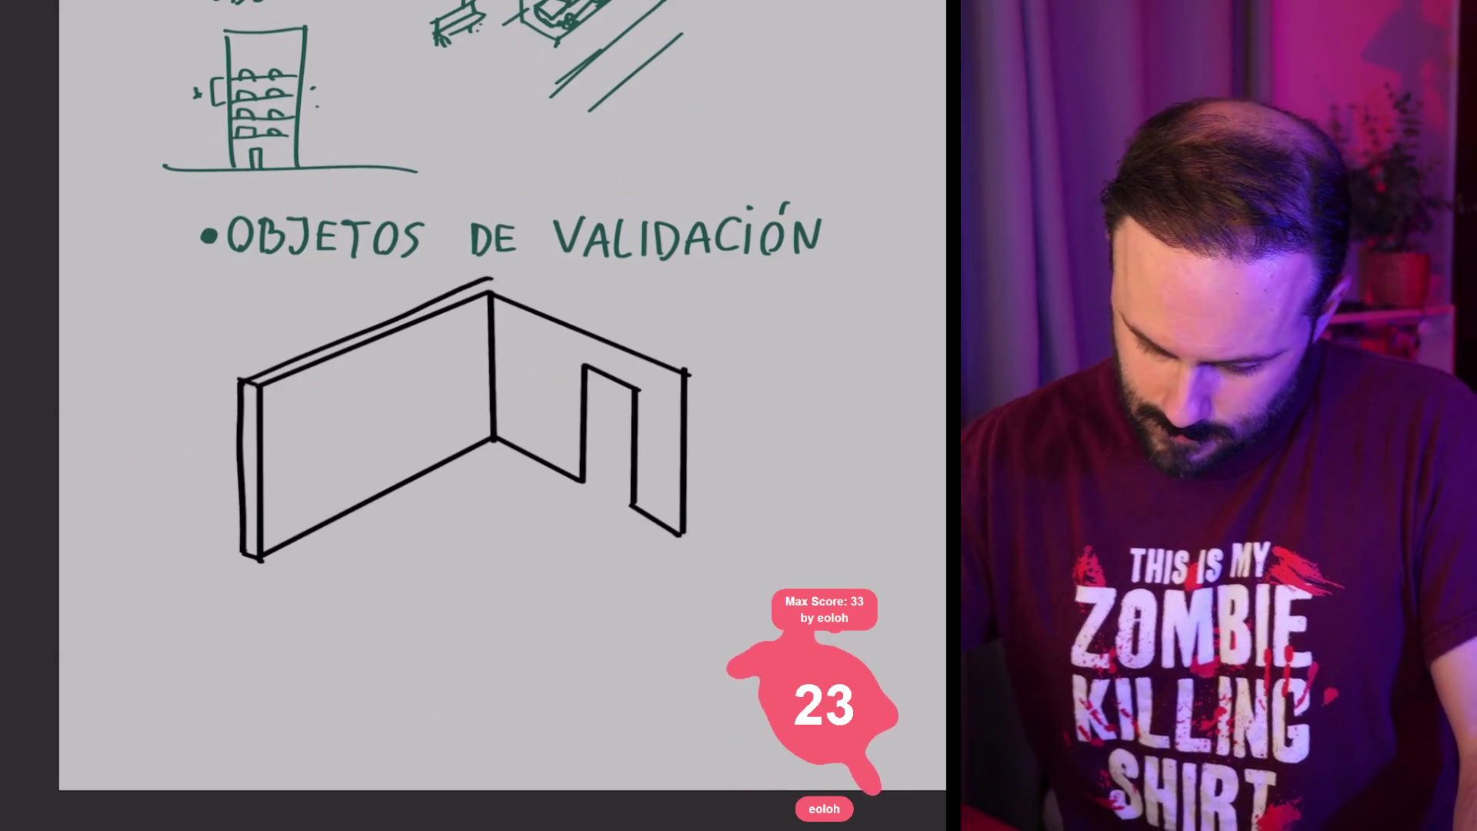
mouse_move(241, 378)
left_mouse_down()
mouse_move(508, 285)
mouse_move(690, 375)
left_mouse_up()
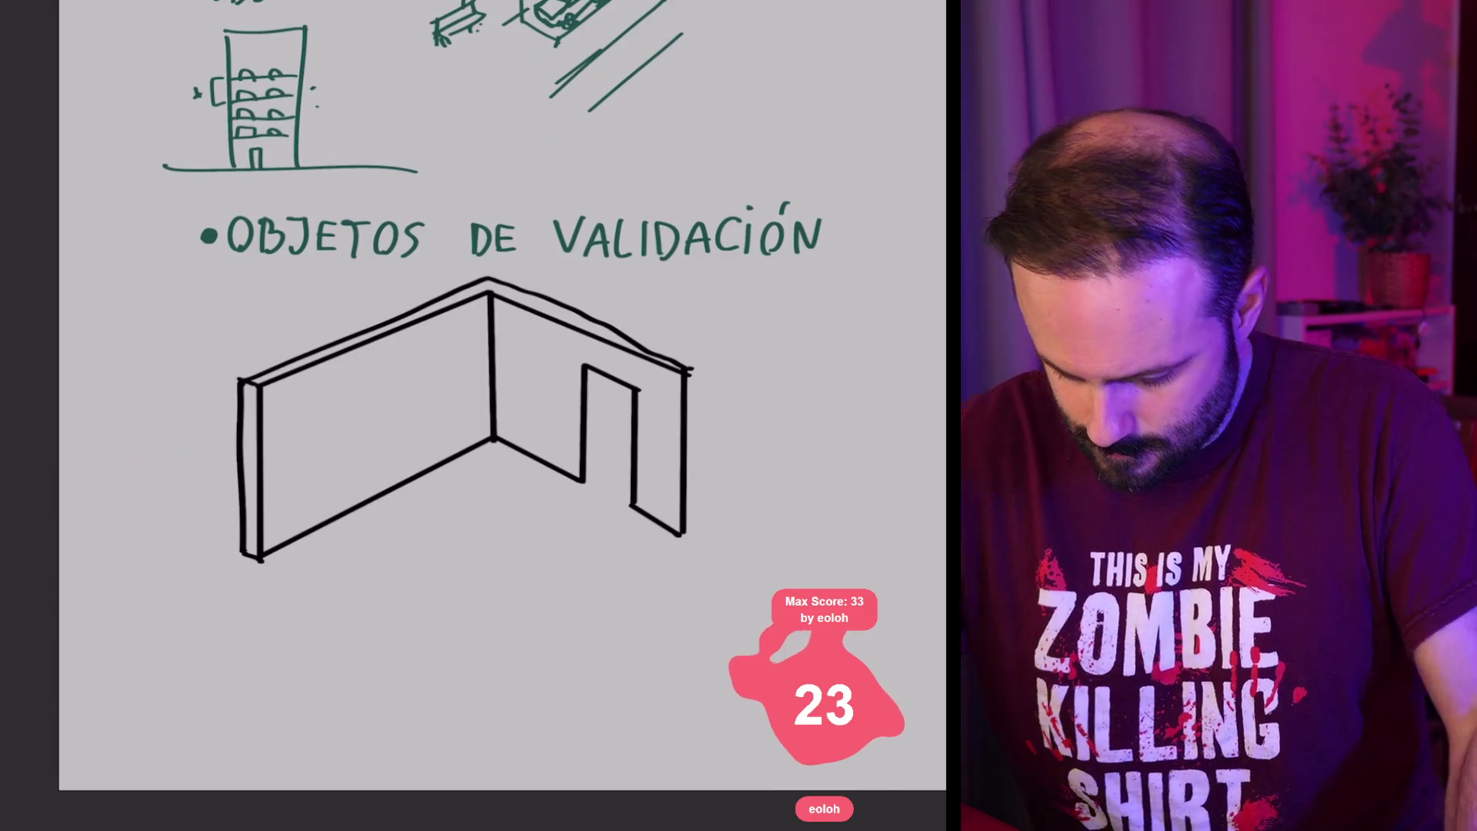
key("ctrl+z")
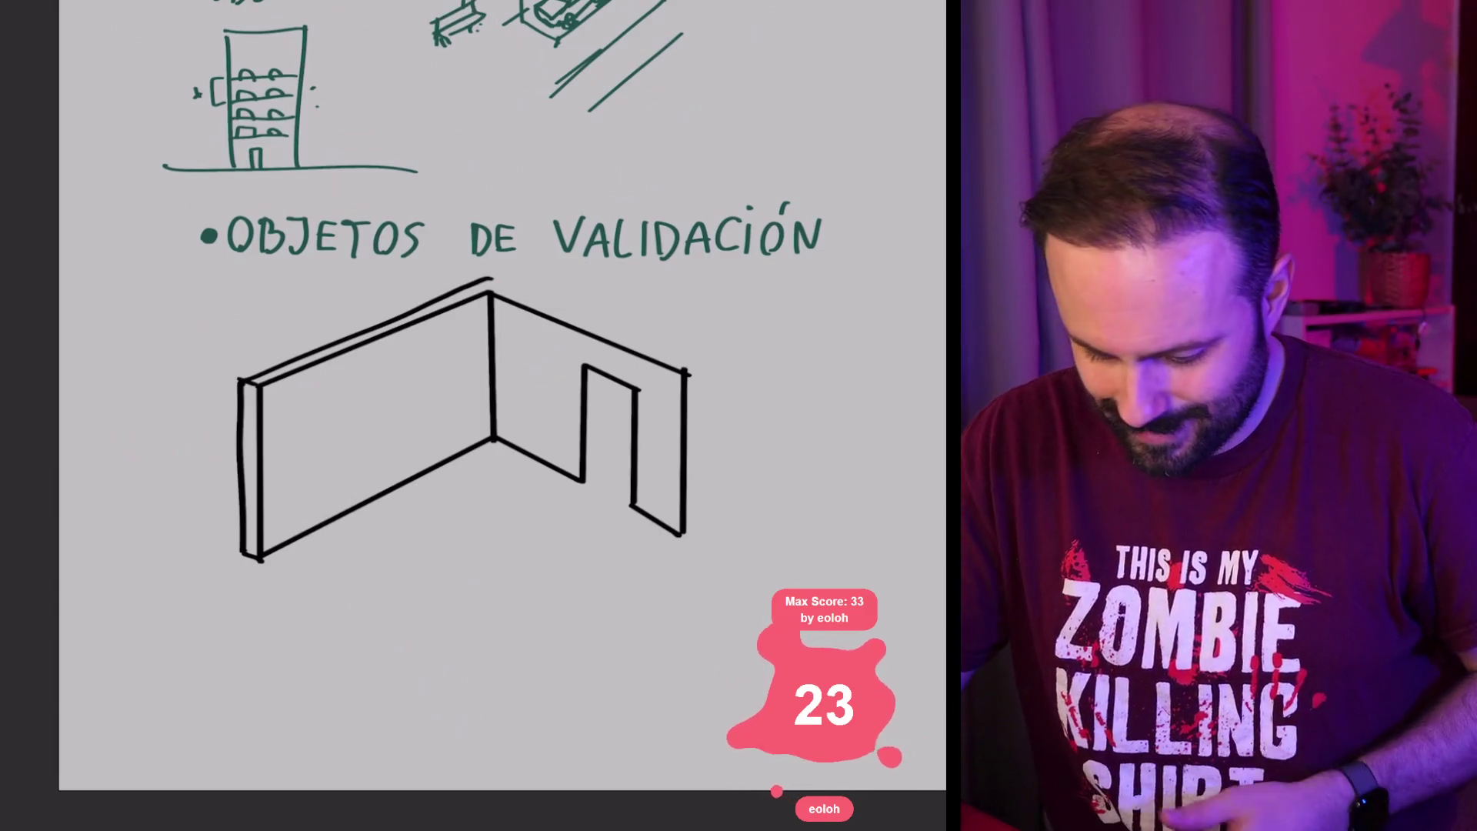
left_click_drag(490, 279, 658, 347)
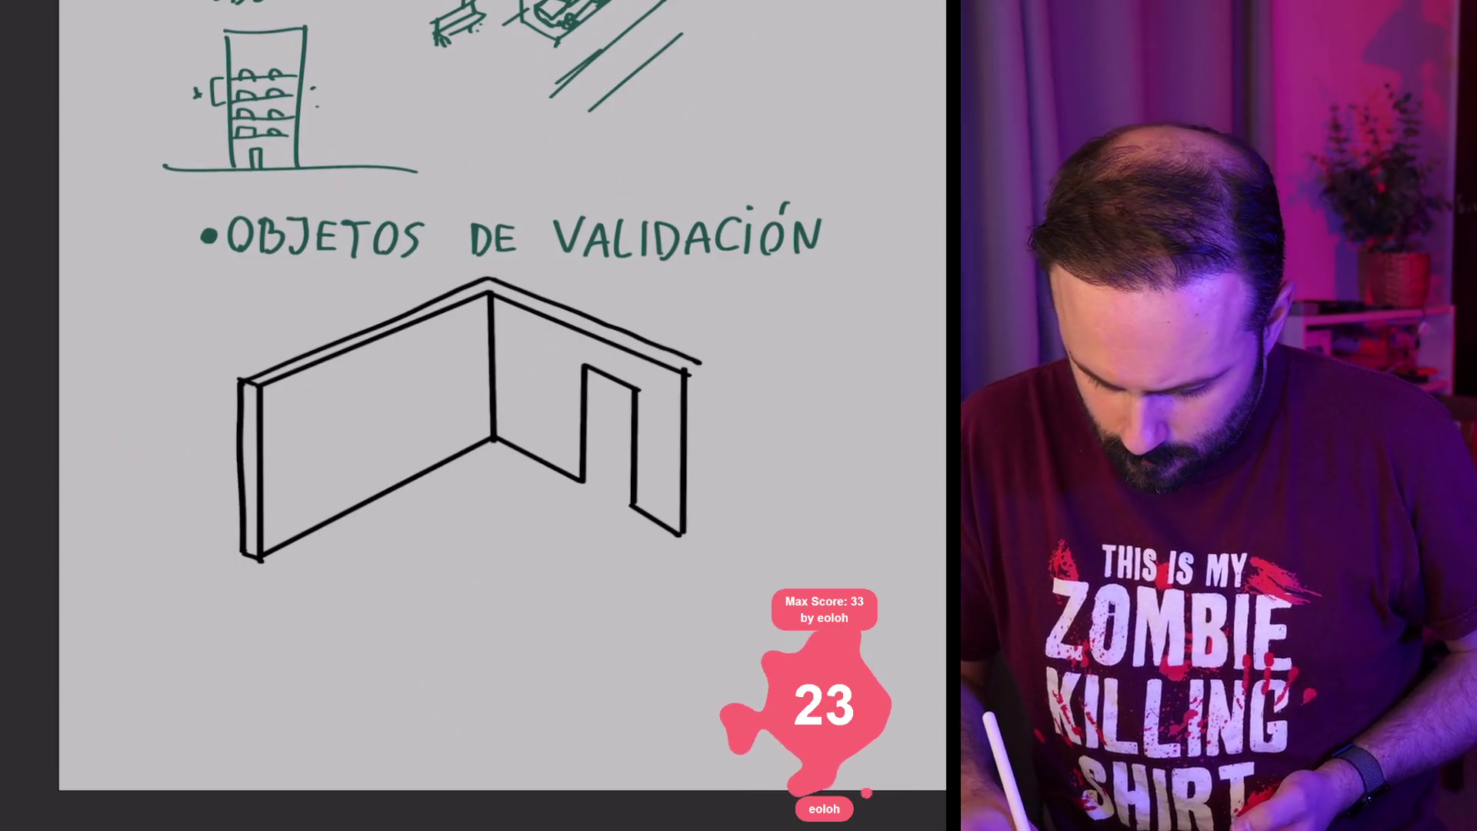
left_click_drag(699, 527, 696, 369)
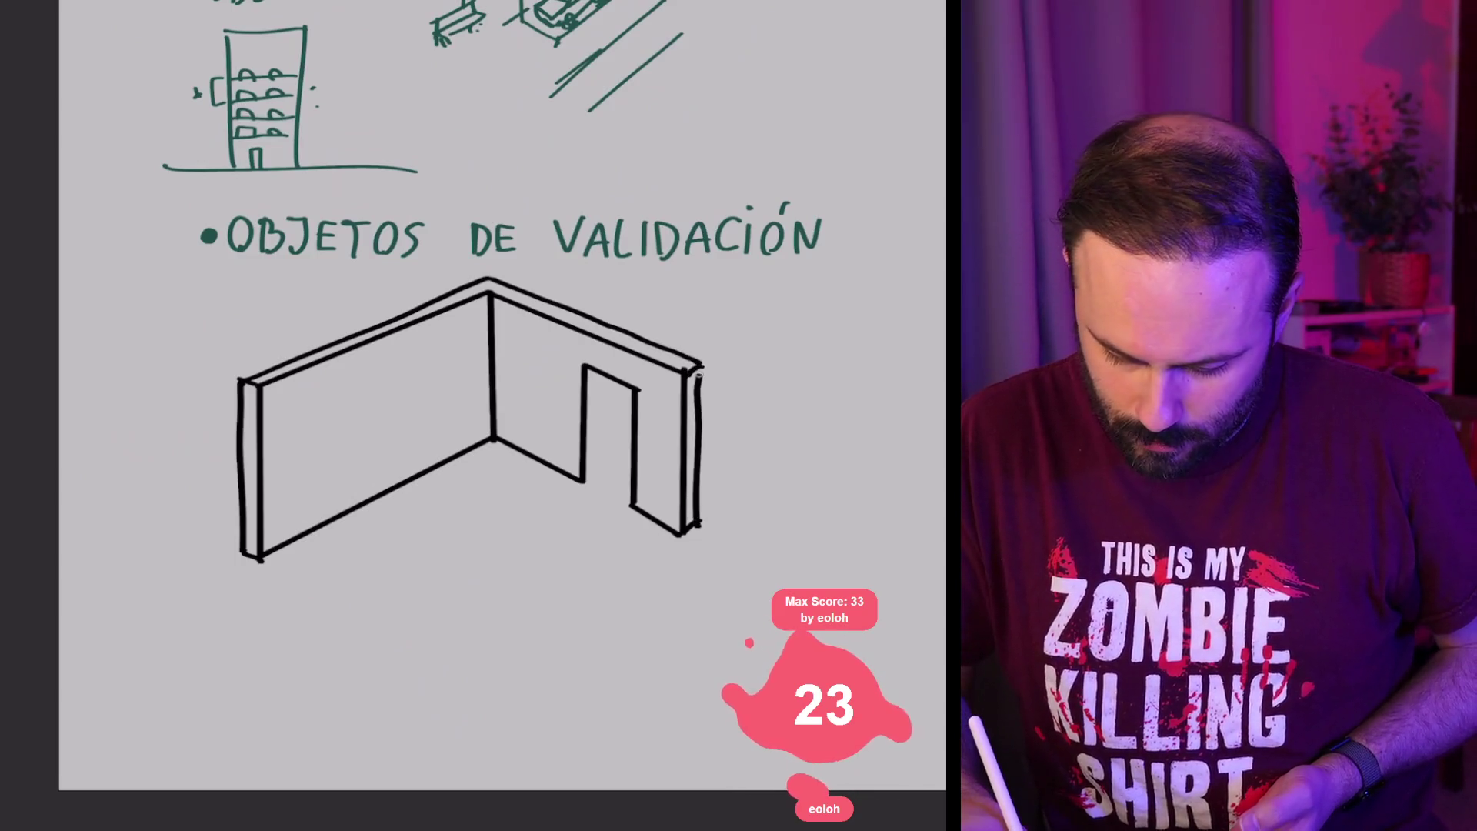
Step: Add depth to the door's left jamb and close the floor outline's front edges
left_click_drag(590, 477, 599, 373)
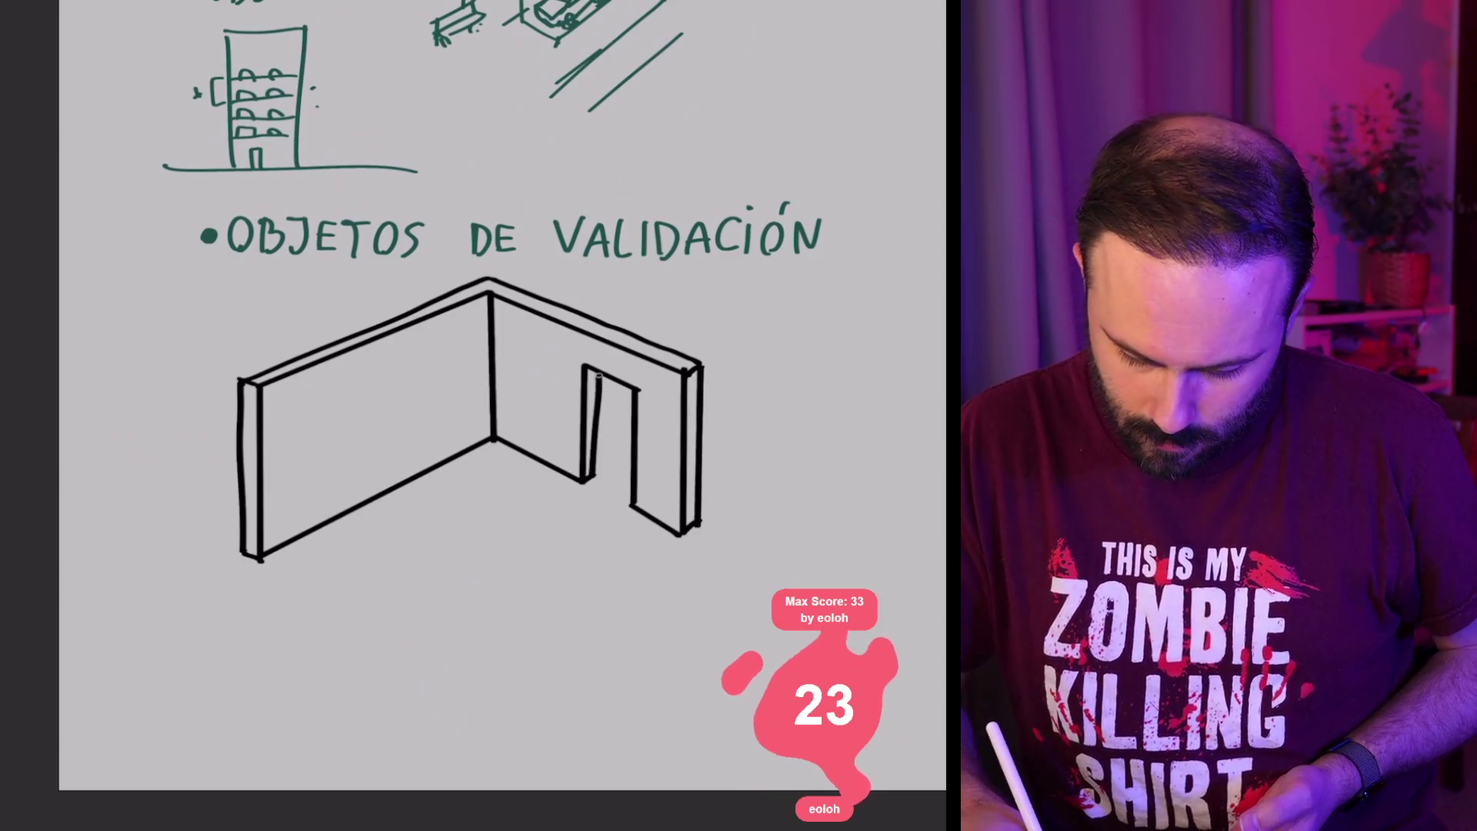
left_click_drag(260, 560, 450, 668)
left_click_drag(681, 531, 450, 667)
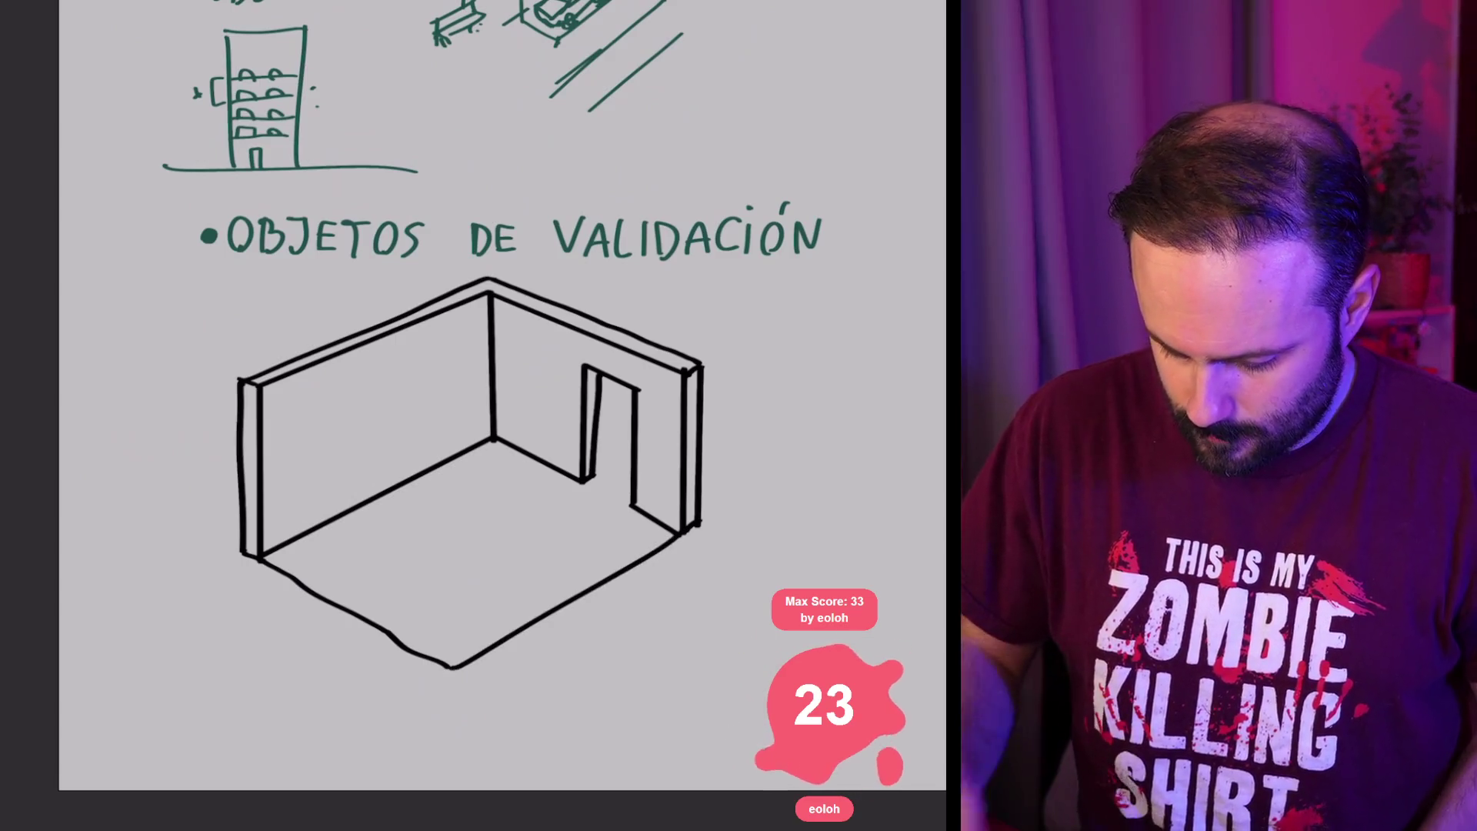
scroll(500, 400, "down", 2)
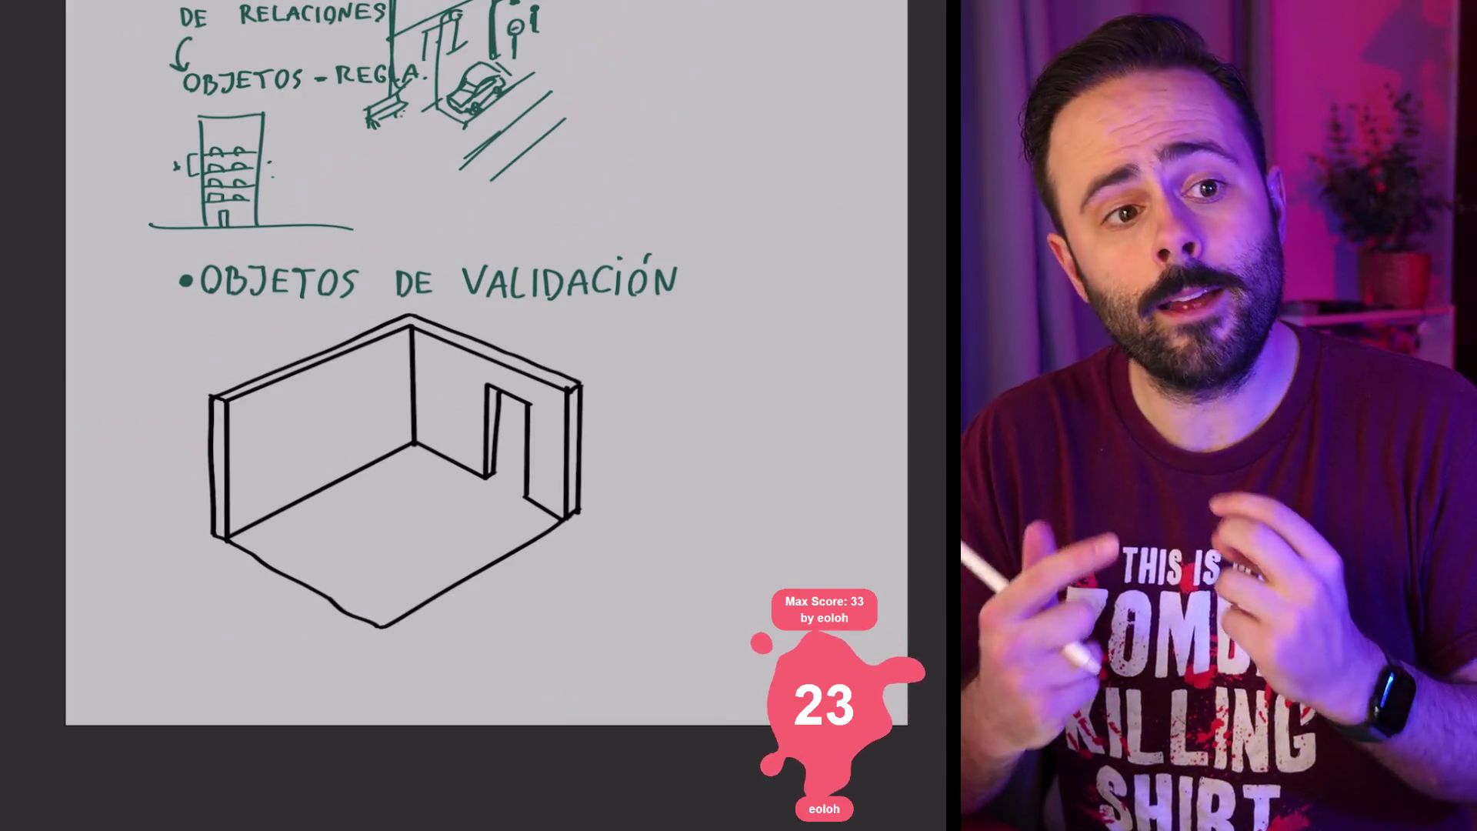
scroll(385, 423, "up", 2)
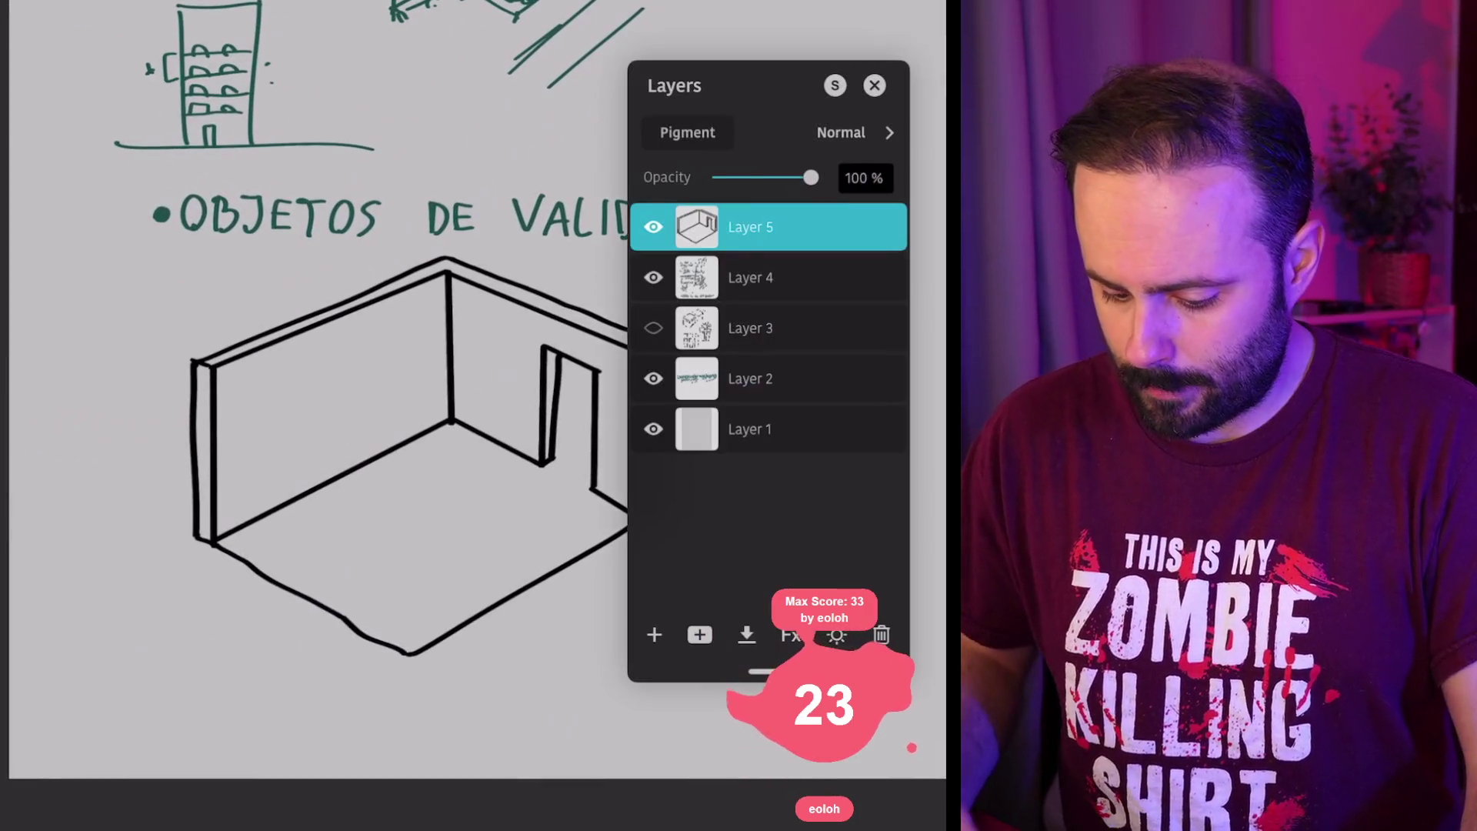
Step: On a new layer, paint dark skirting along the wall bases at about 75% opacity
left_click(654, 635)
left_click(874, 85)
scroll(431, 423, "up", 1)
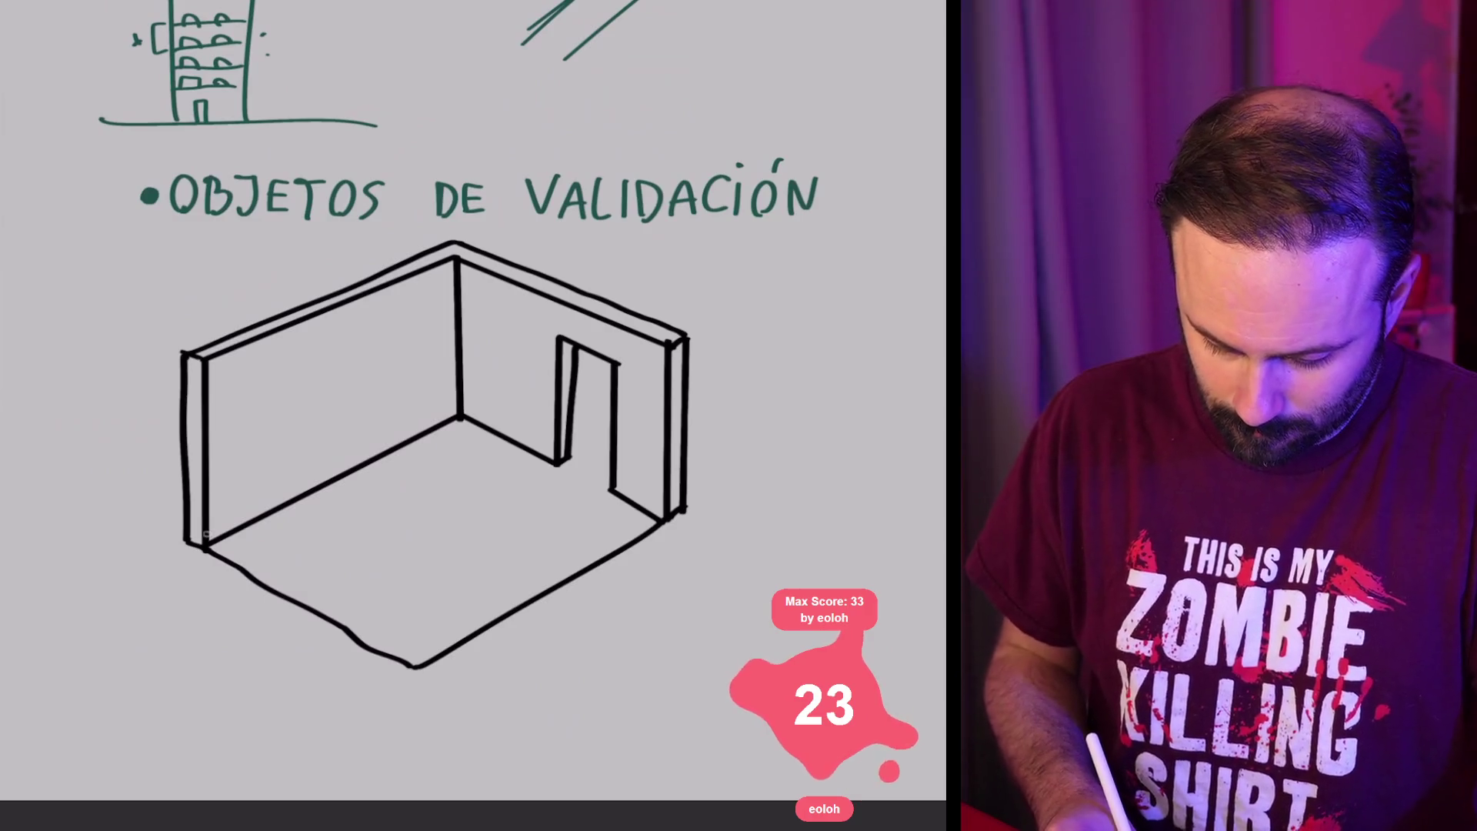
left_click_drag(459, 412, 206, 541)
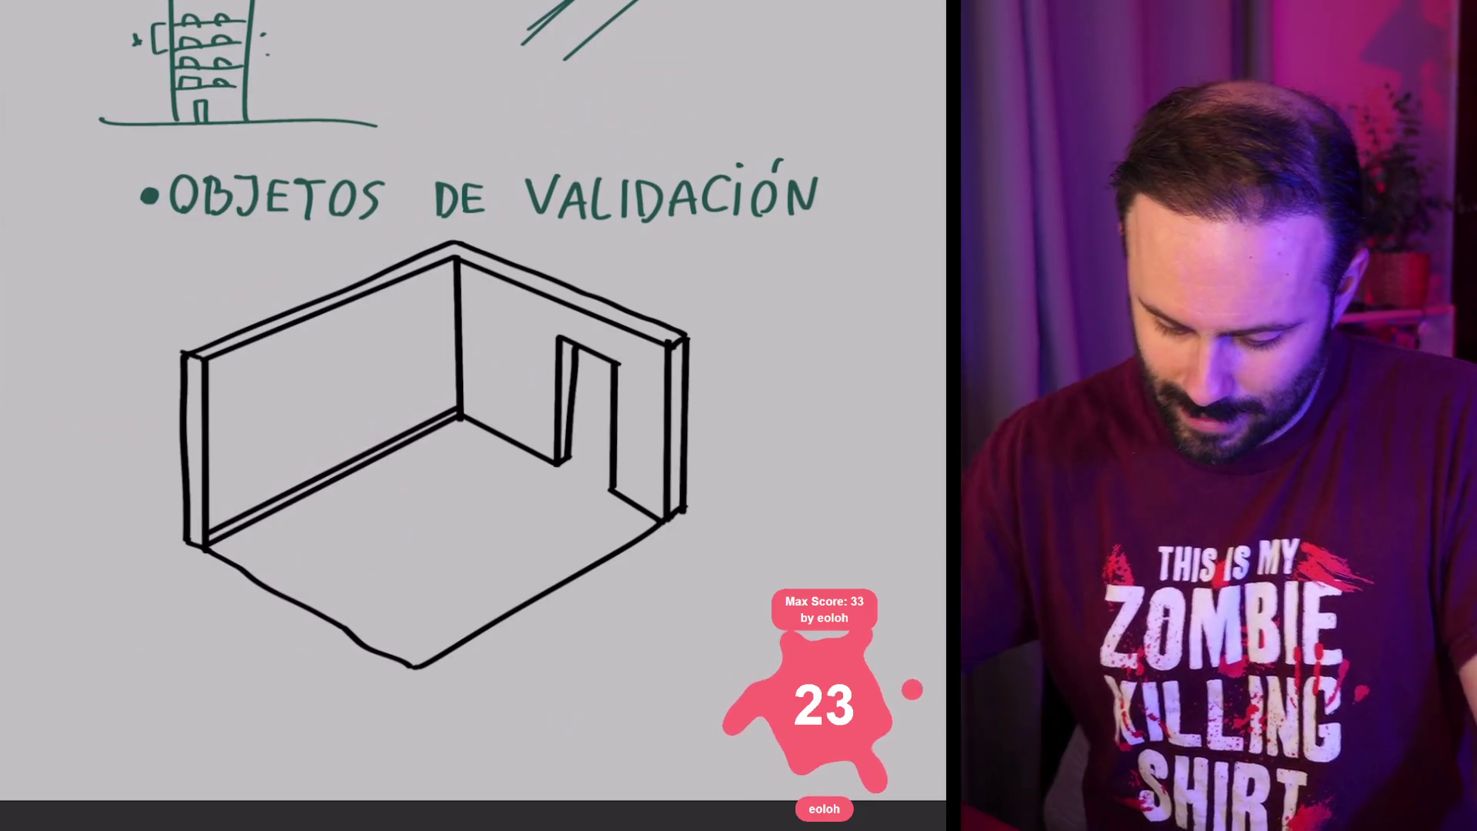
left_click_drag(461, 409, 666, 513)
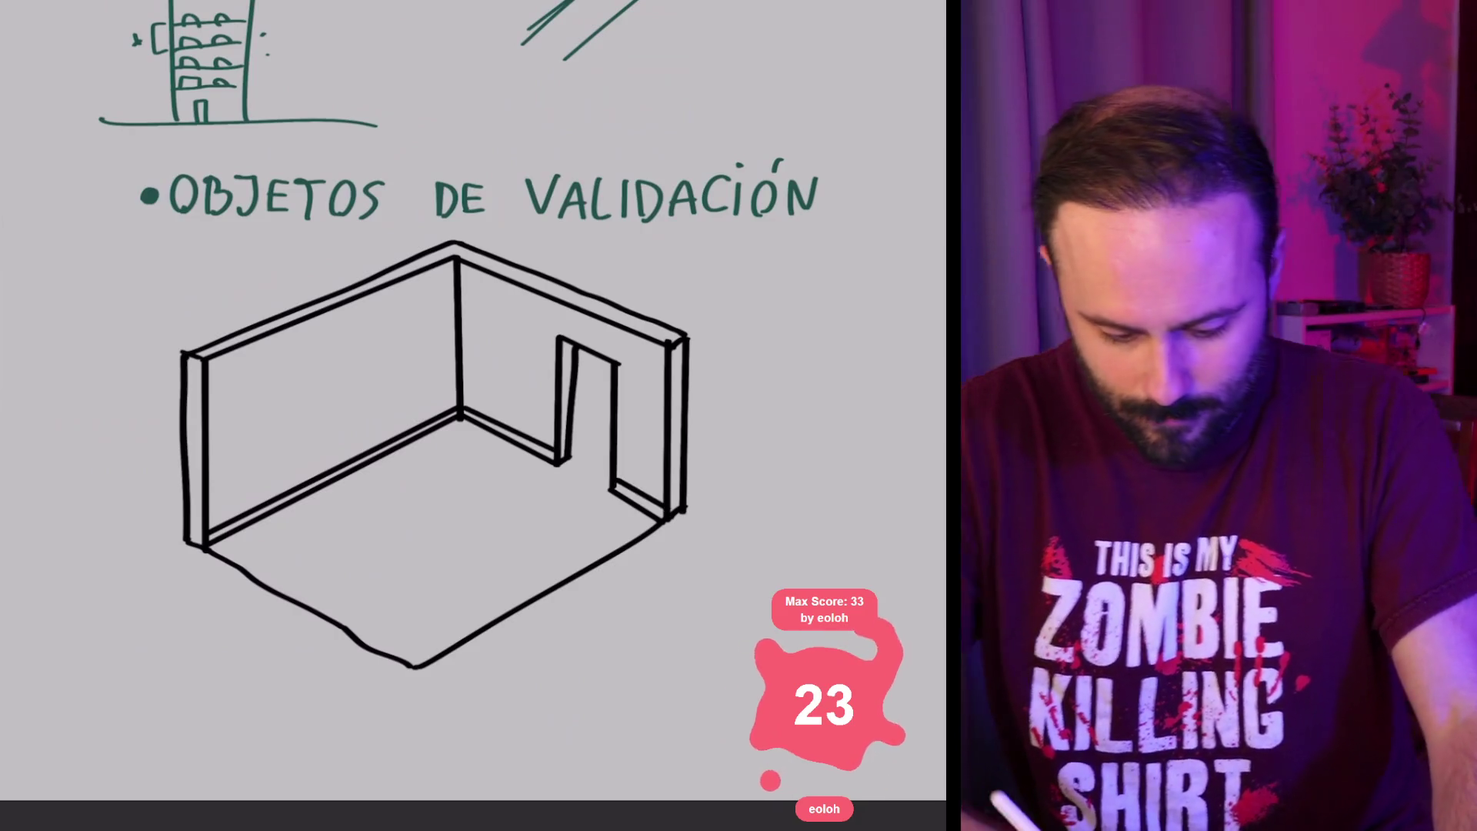
mouse_move(206, 541)
left_mouse_down()
mouse_move(460, 414)
mouse_move(553, 453)
left_mouse_up()
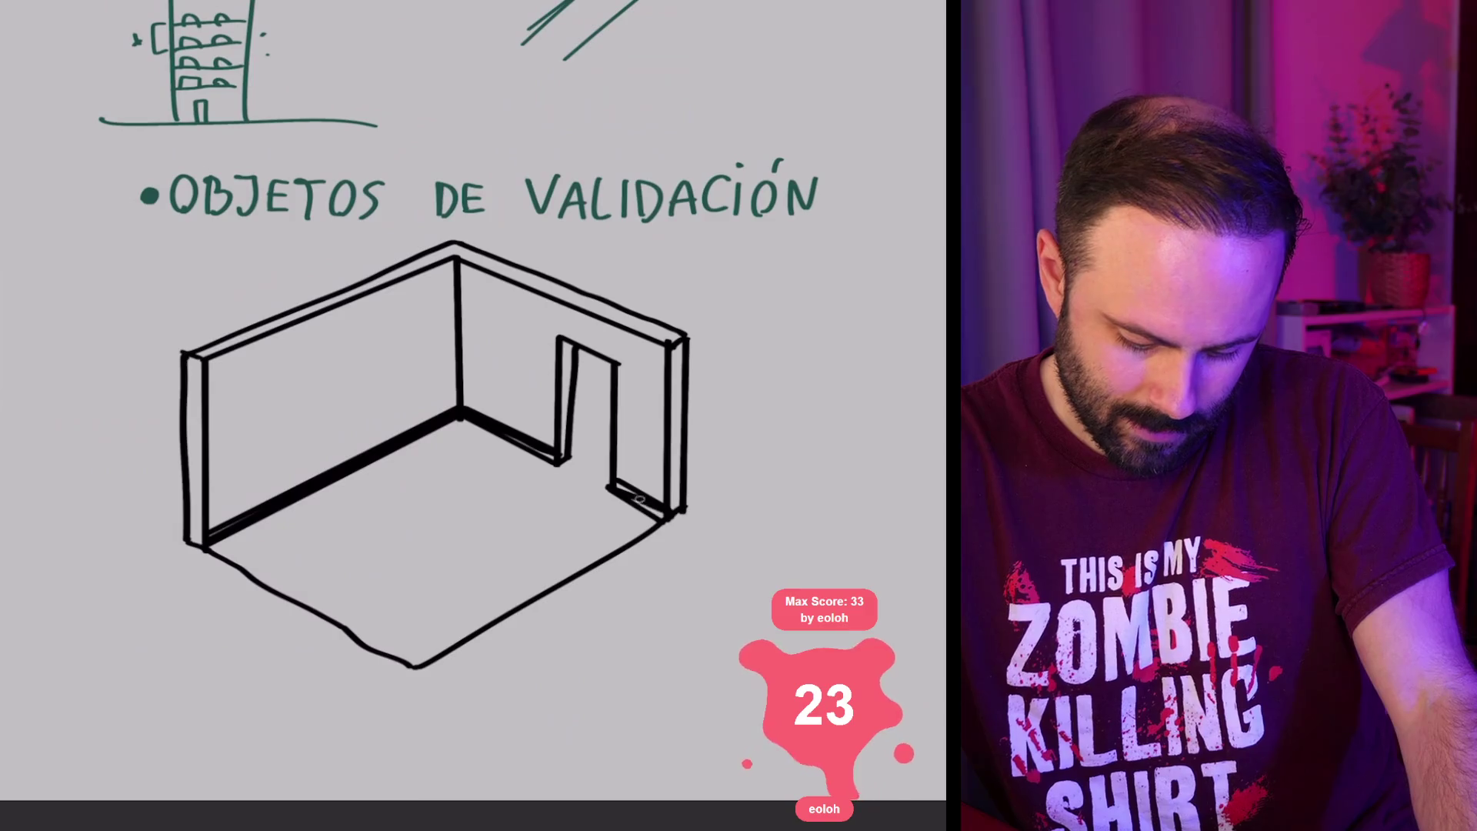
left_click_drag(639, 500, 667, 514)
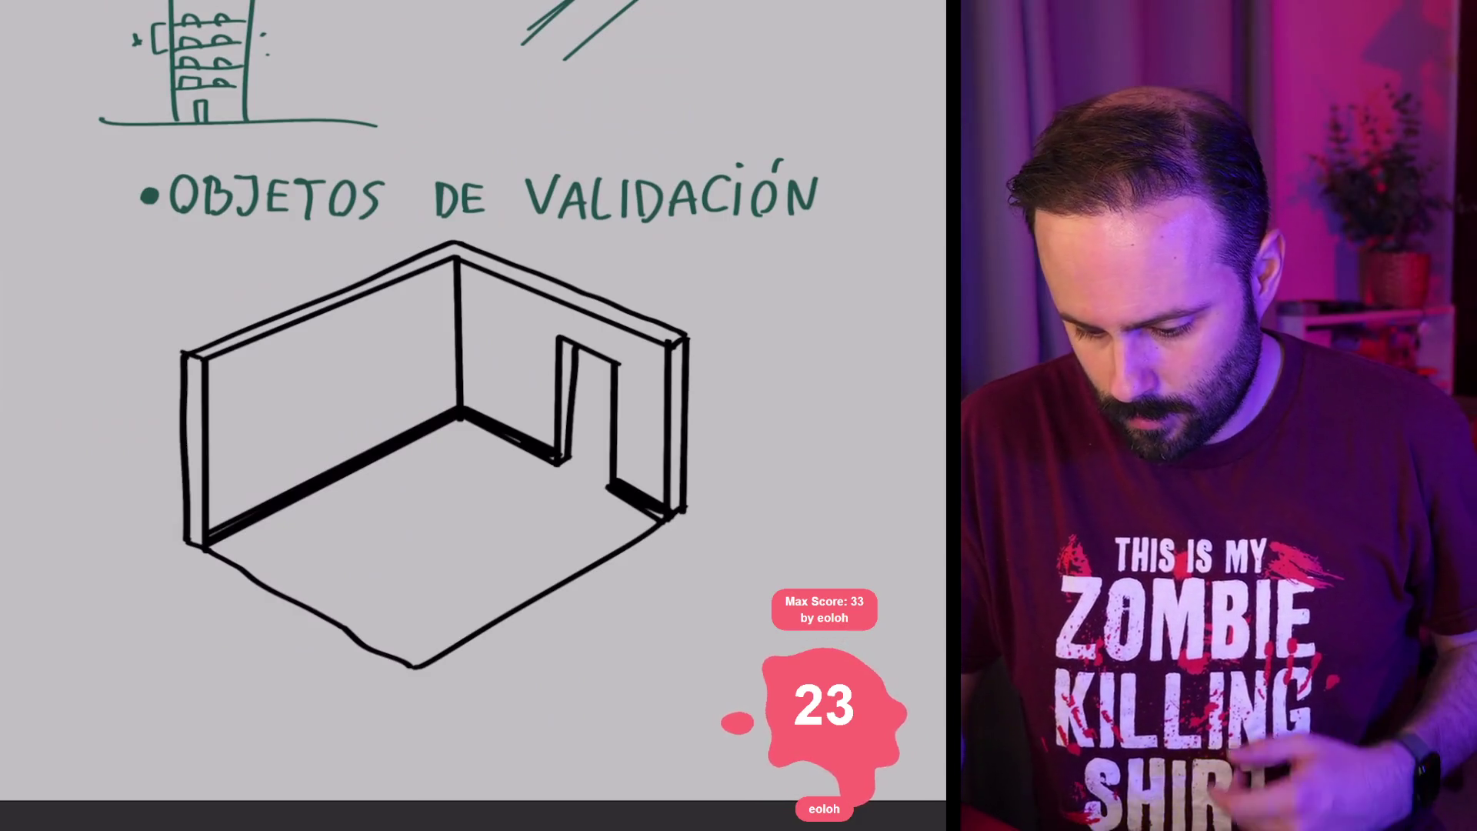
left_click_drag(811, 177, 792, 178)
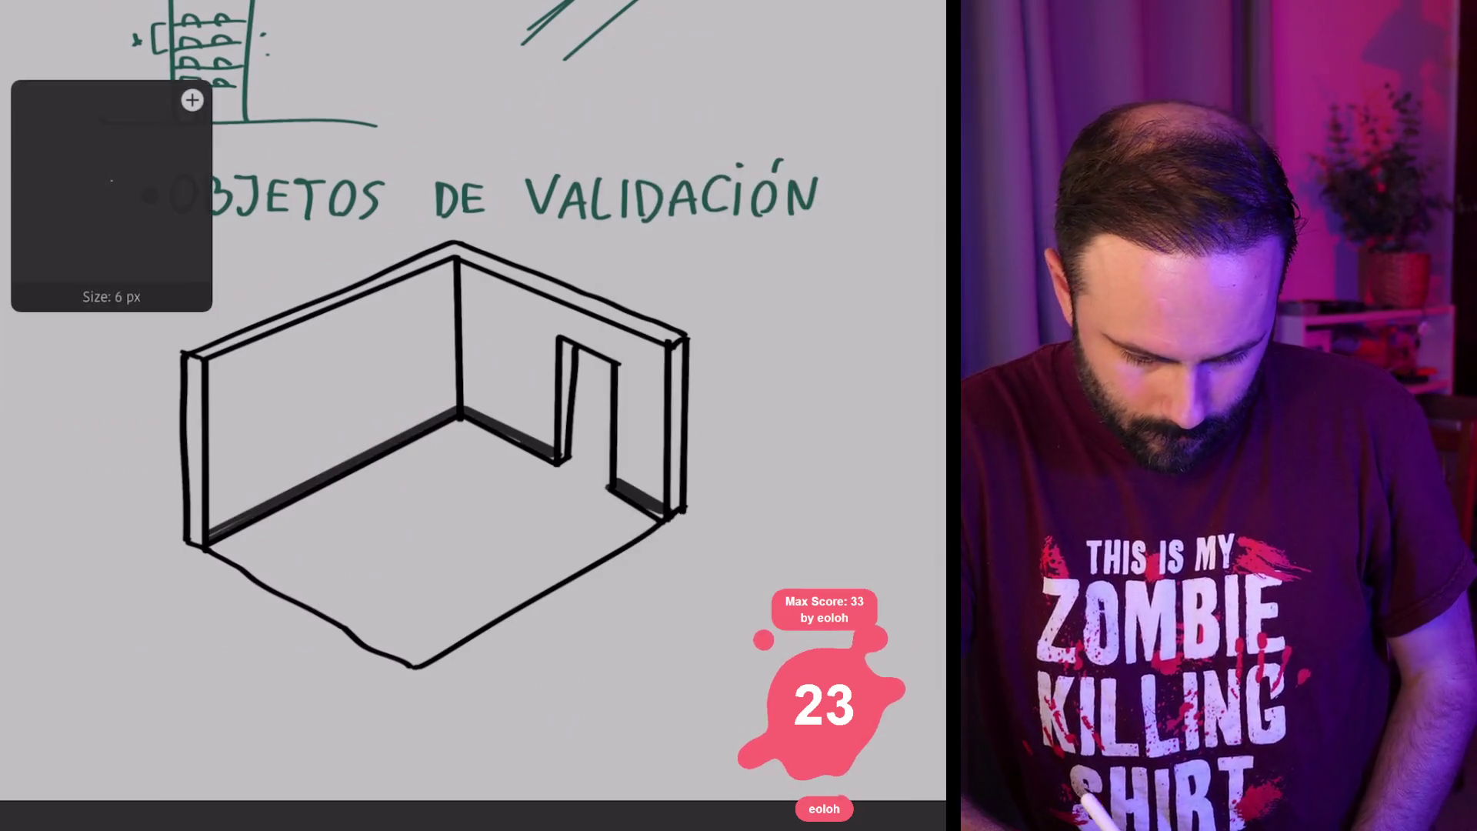
Step: Draw the door's swing mark and a jamb line, then reduce the brush to 4 px
mouse_move(573, 466)
left_mouse_down()
mouse_move(604, 480)
mouse_move(571, 464)
left_mouse_up()
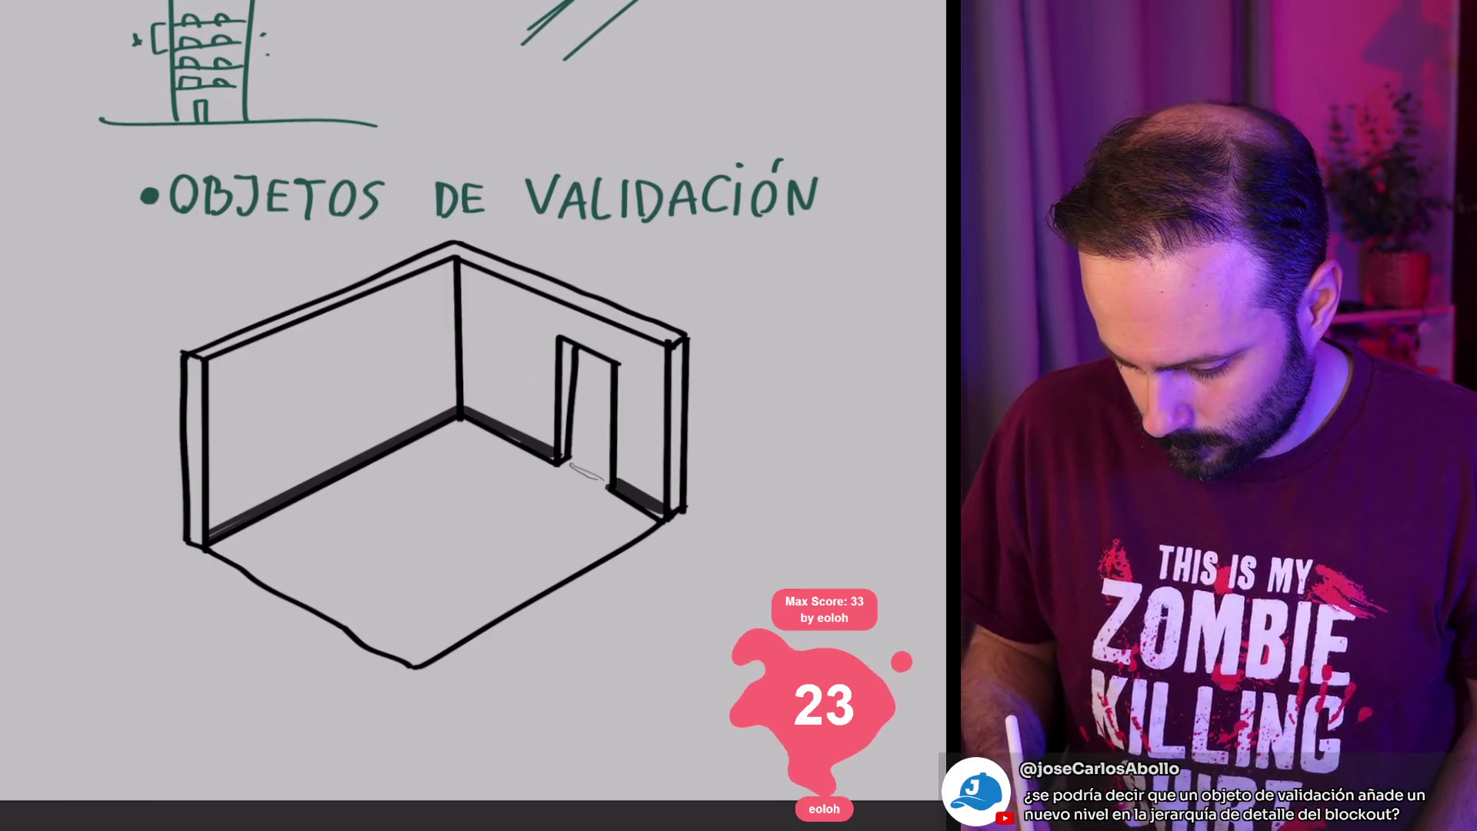
left_click_drag(570, 343, 566, 406)
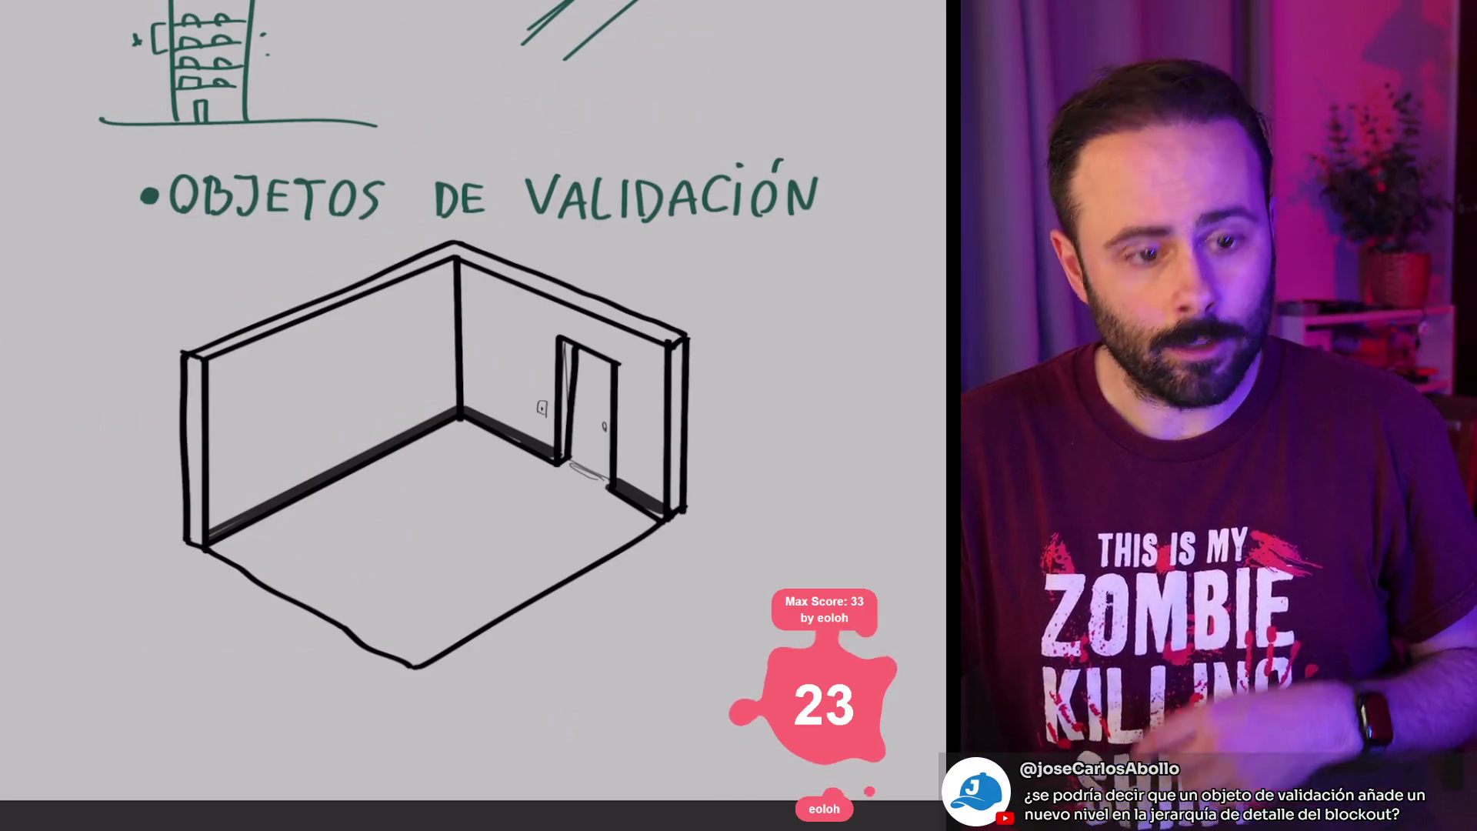
key("bracketleft")
scroll(555, 347, "up", 5)
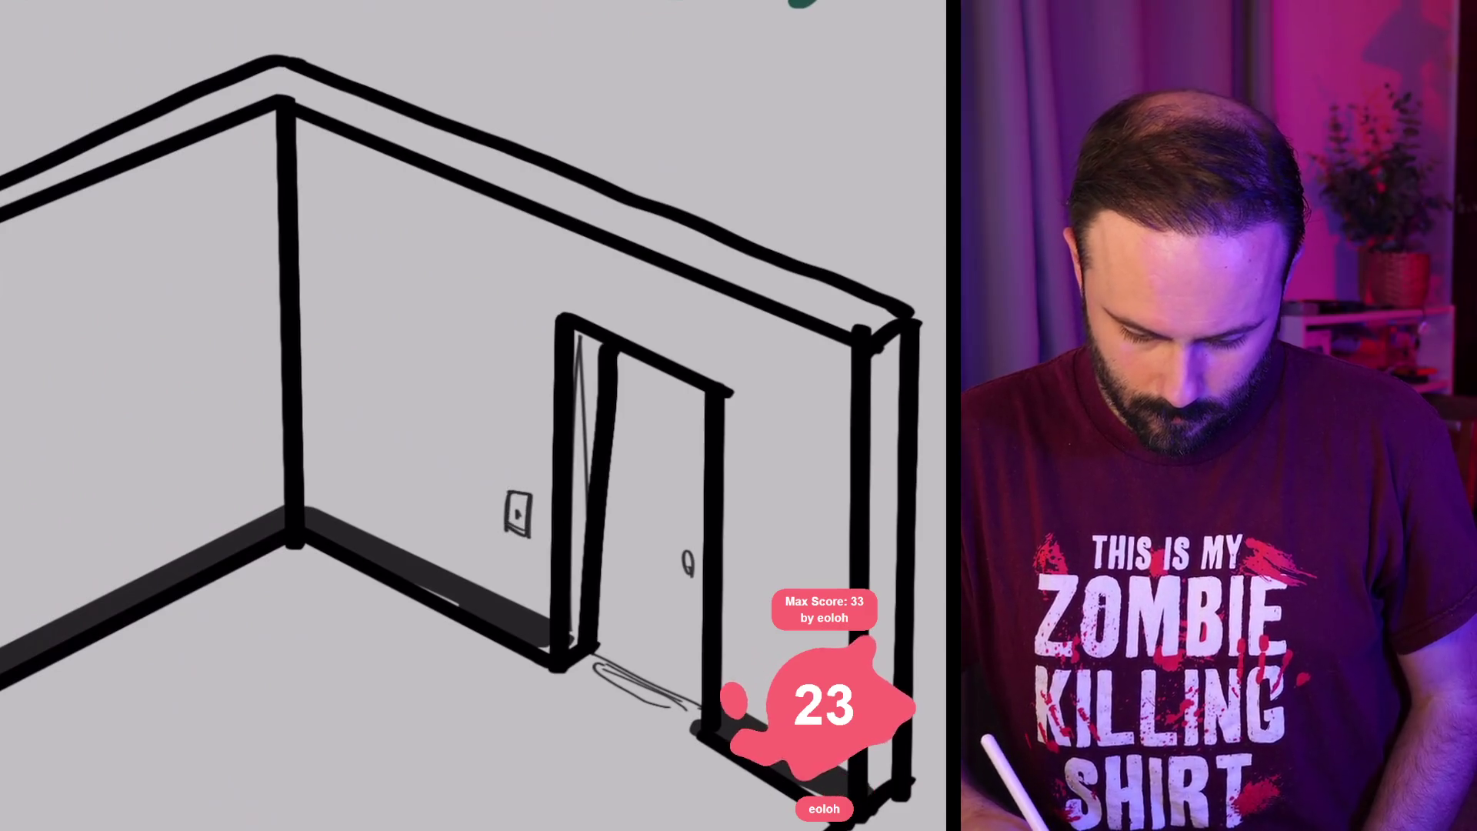
Step: Draw a wall outlet box with dividers on the lower left wall
scroll(818, 136, "down", 3)
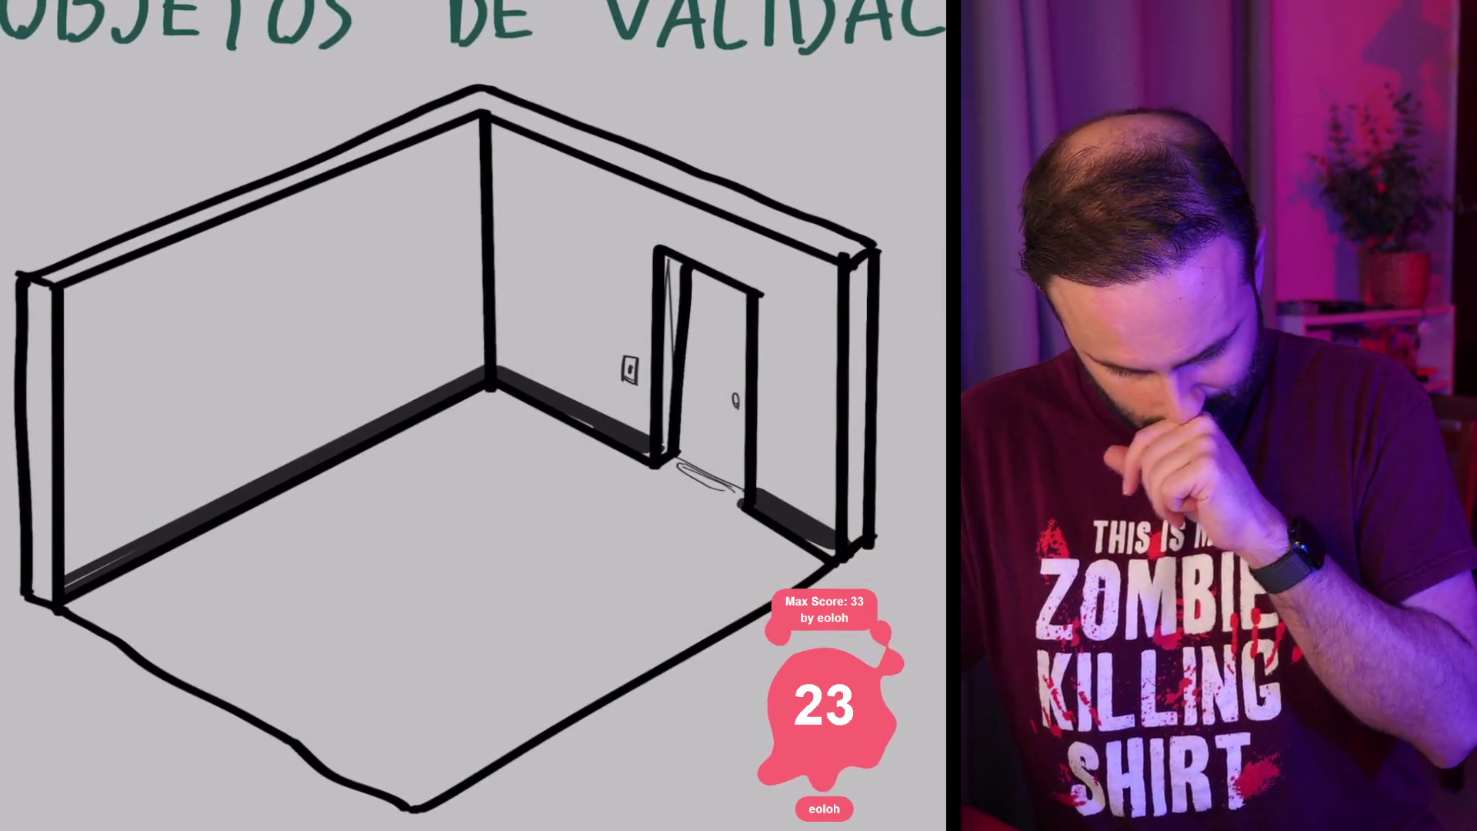
mouse_move(86, 560)
left_mouse_down()
mouse_move(85, 539)
mouse_move(150, 508)
mouse_move(87, 559)
left_mouse_up()
mouse_move(106, 533)
left_mouse_down()
mouse_move(105, 552)
mouse_move(135, 534)
left_mouse_up()
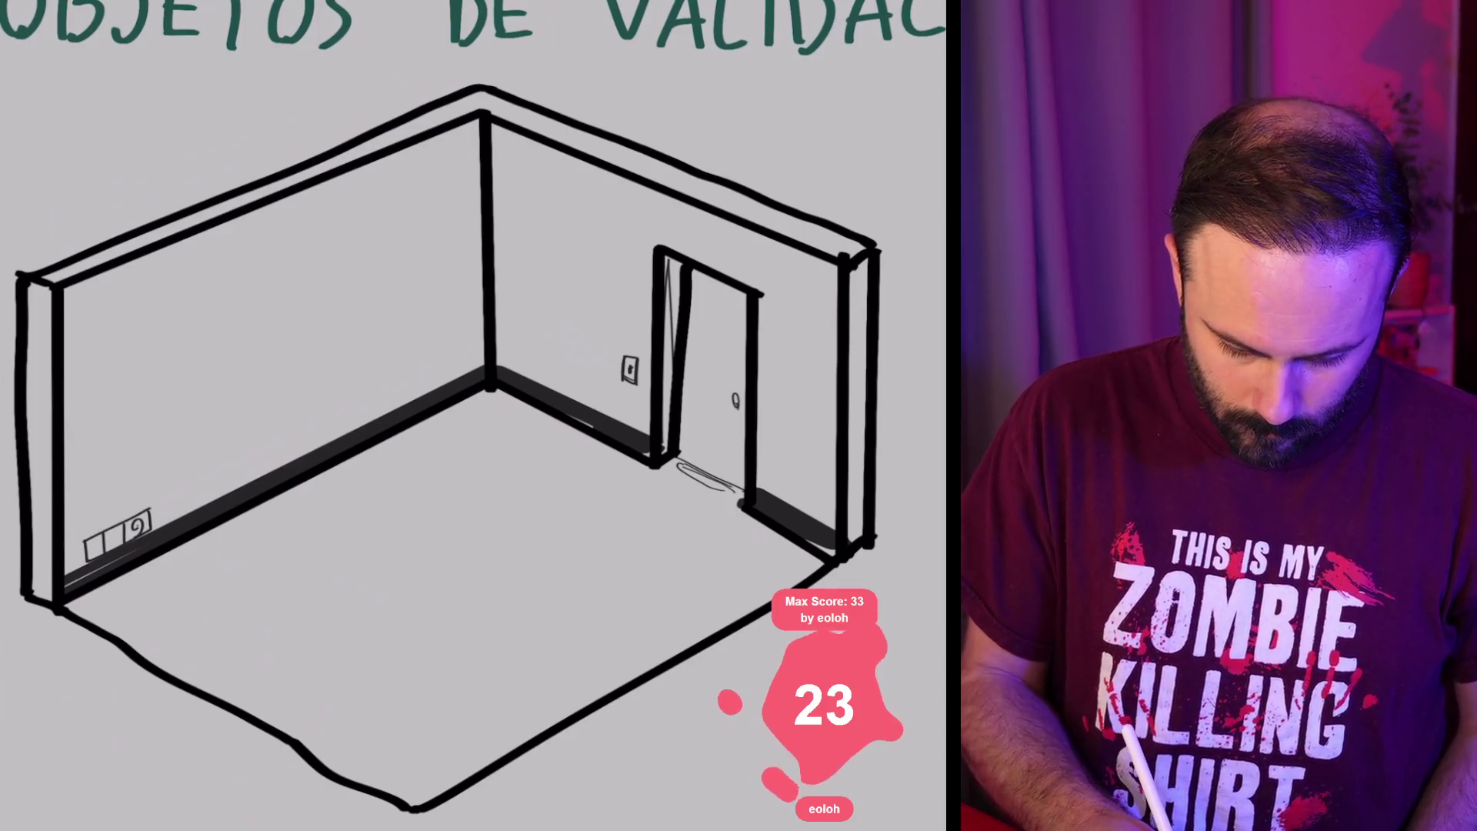
scroll(118, 451, "down", 2)
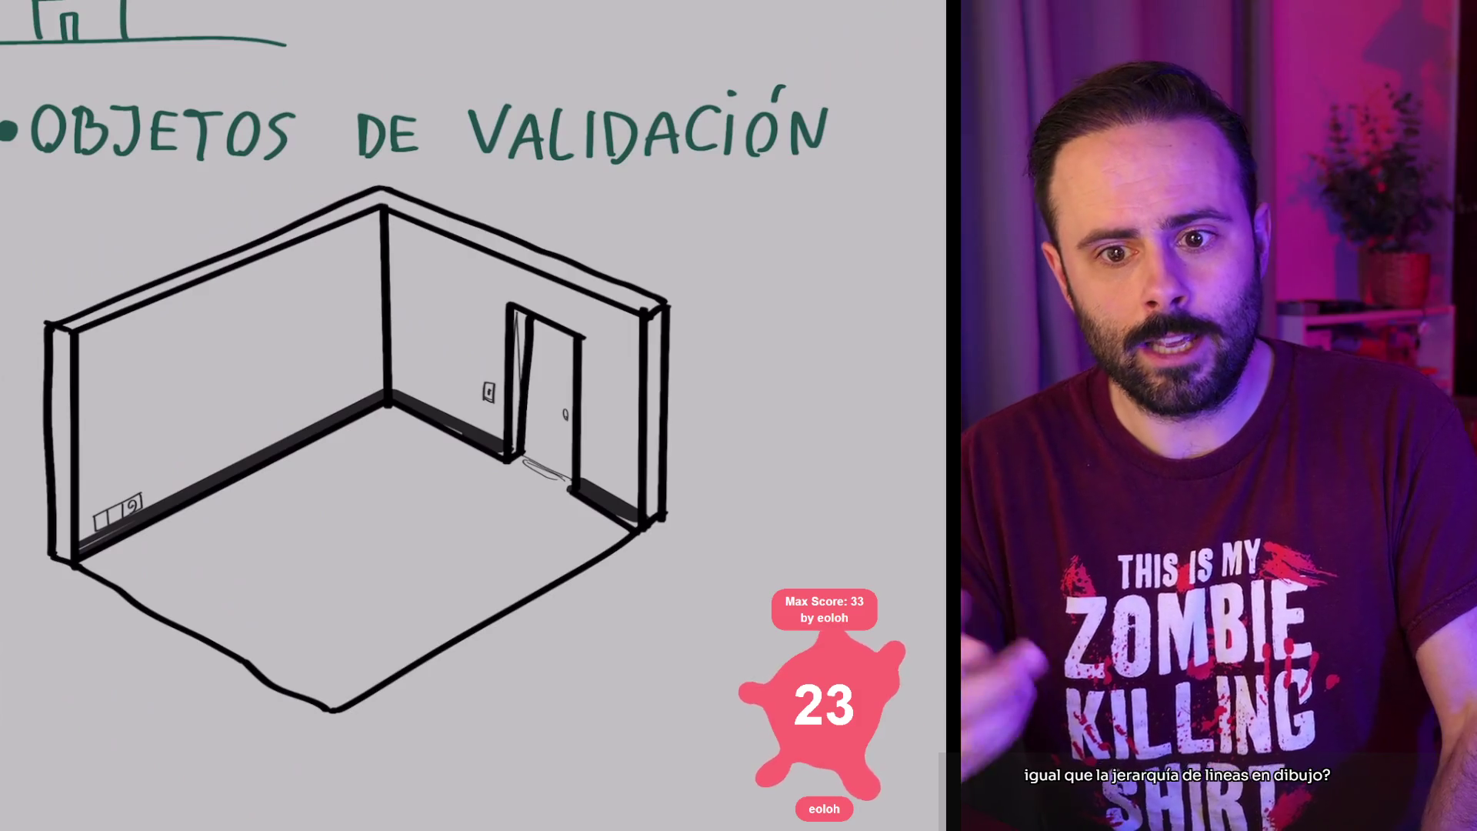
Step: Draw a thin line along the left wall's top, a vertical line and a shelf outline
left_click_drag(378, 215, 377, 231)
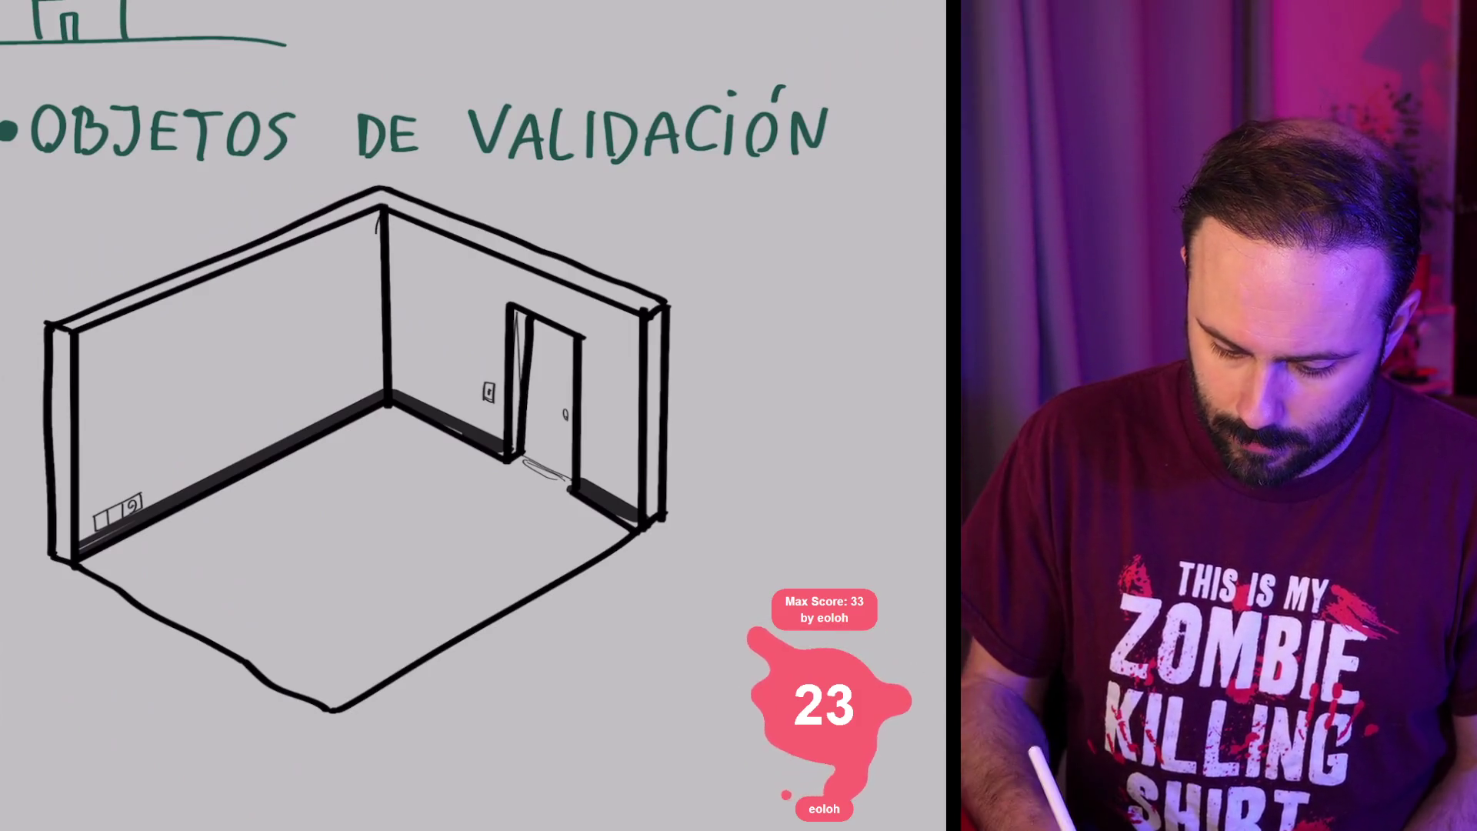
left_click_drag(81, 344, 375, 219)
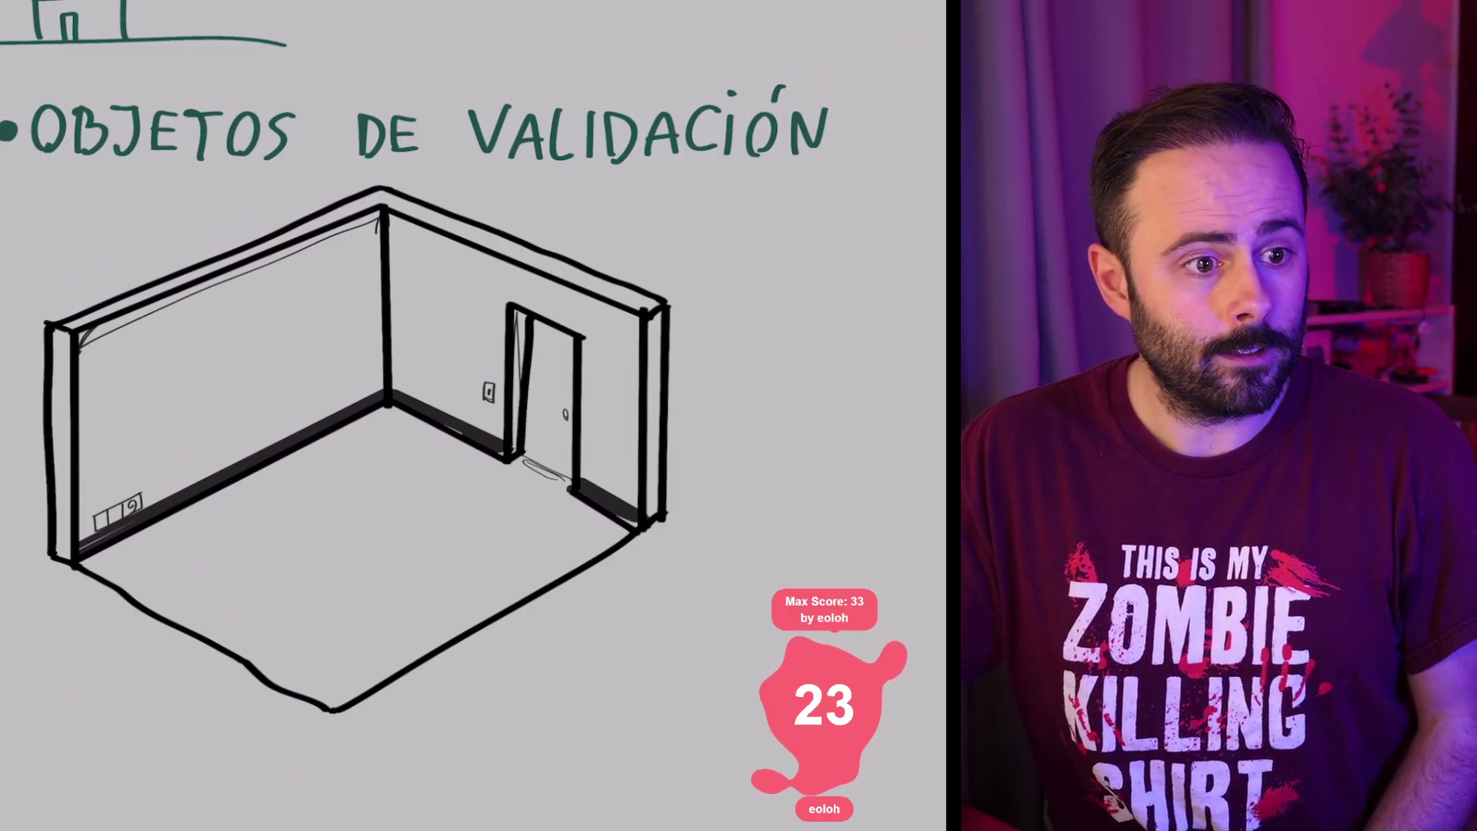
left_click_drag(305, 281, 314, 425)
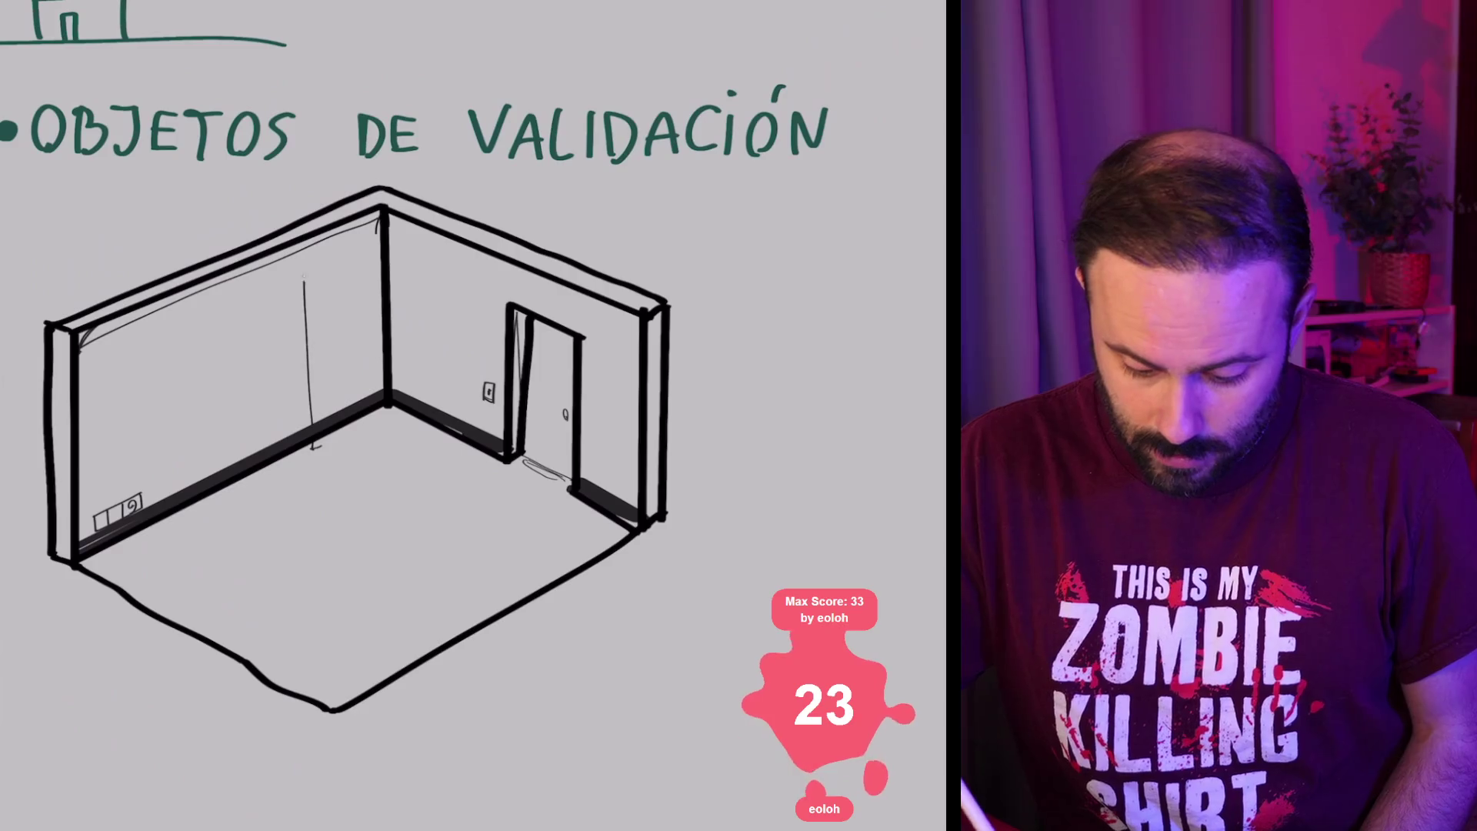
mouse_move(305, 251)
left_mouse_down()
mouse_move(312, 427)
mouse_move(306, 296)
left_mouse_up()
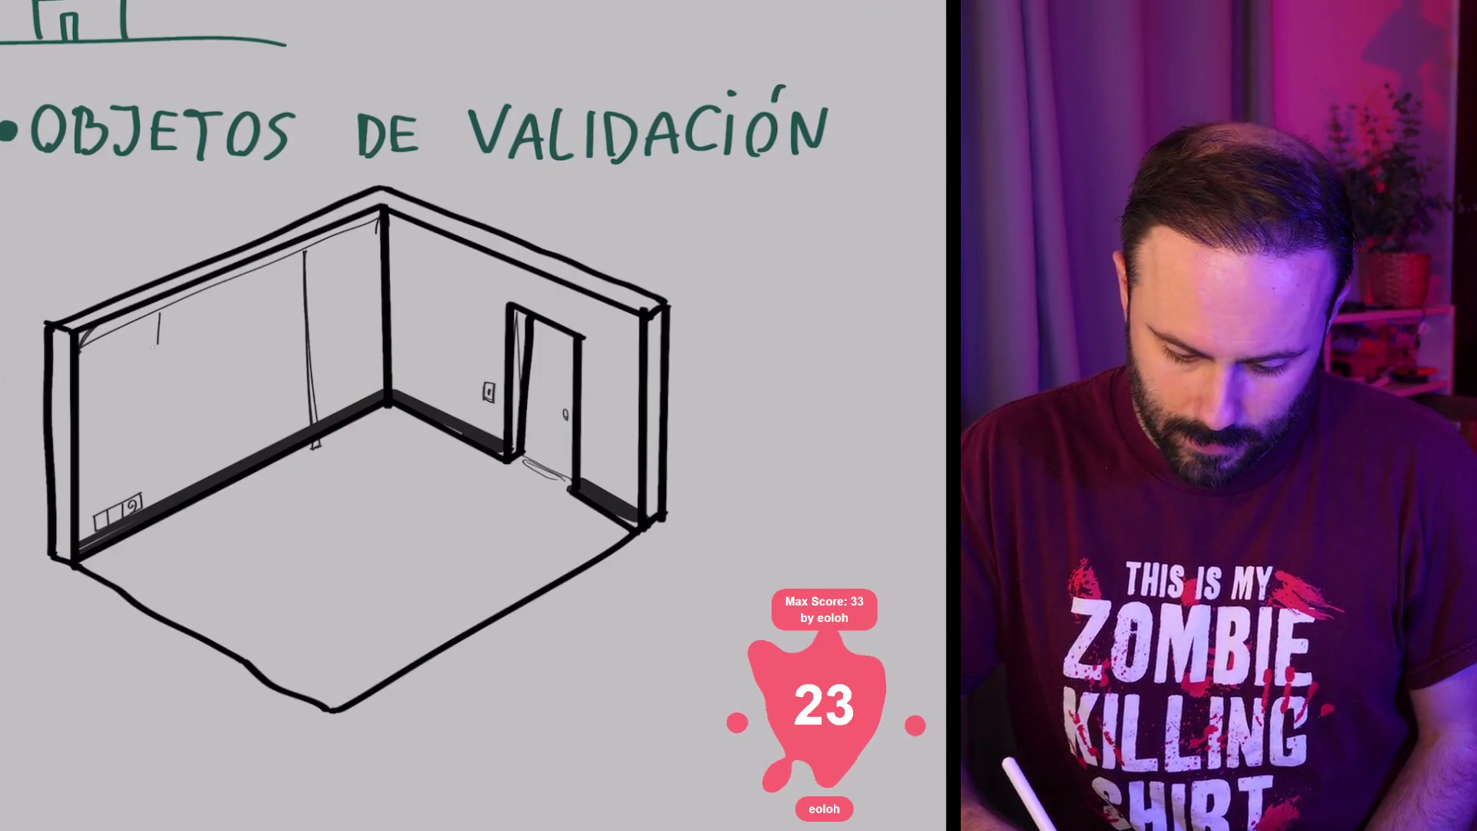
left_click_drag(154, 345, 278, 296)
left_click_drag(286, 265, 283, 294)
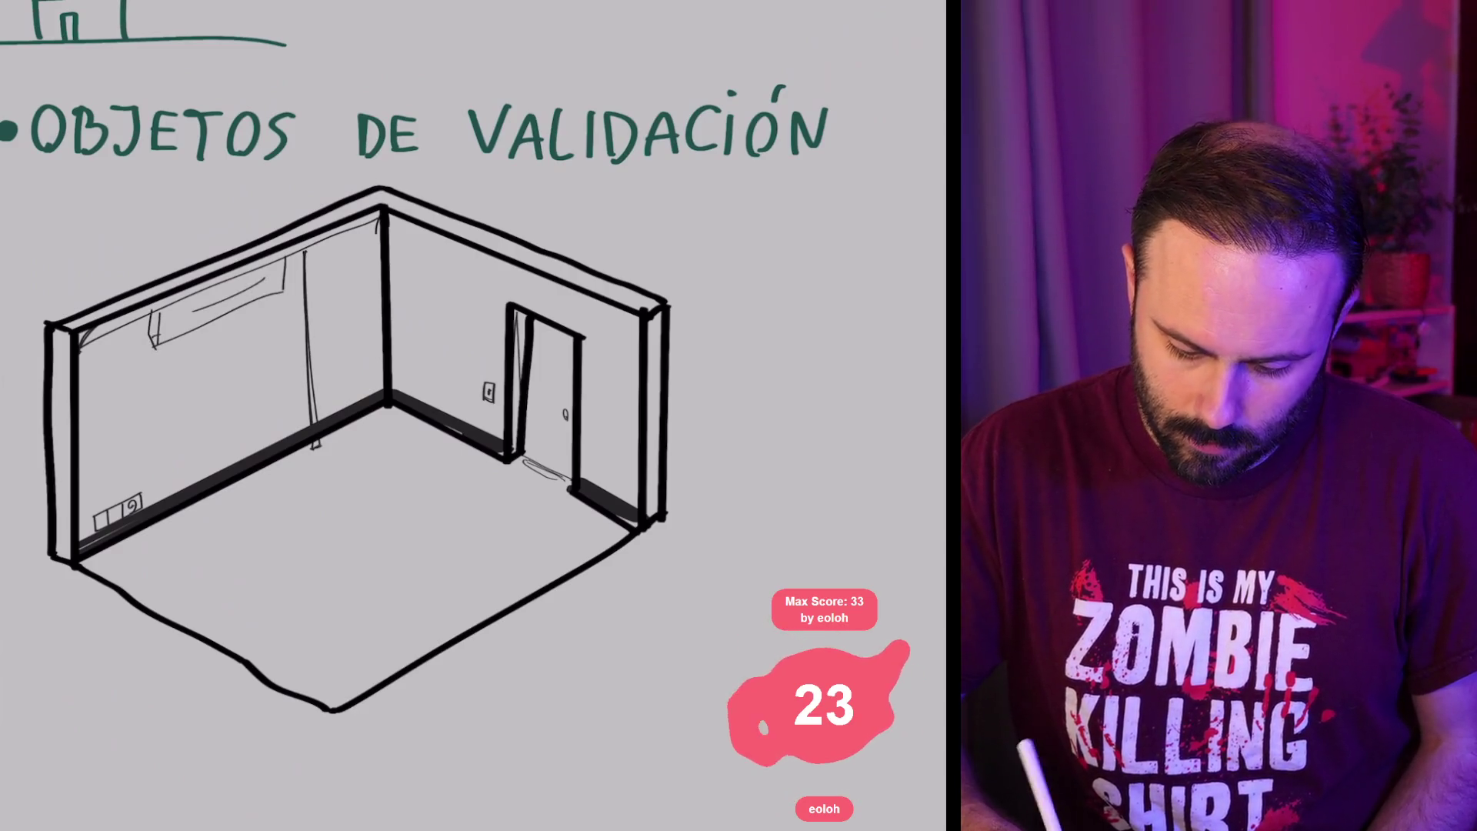
left_click_drag(194, 316, 243, 293)
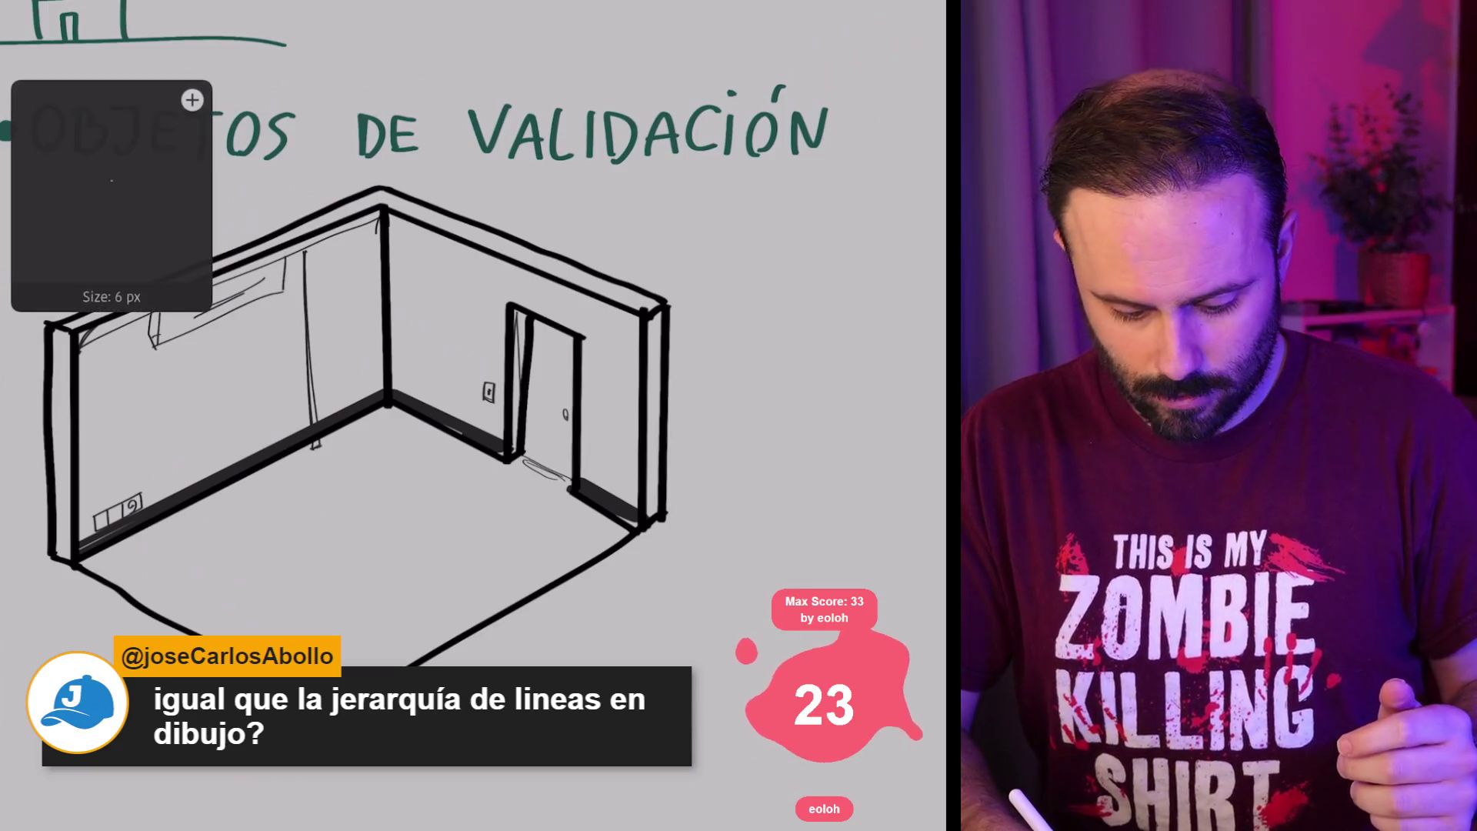
Step: Double the vertical line on the left wall with three parallel strokes
left_click_drag(307, 253, 309, 427)
left_click_drag(315, 286, 316, 425)
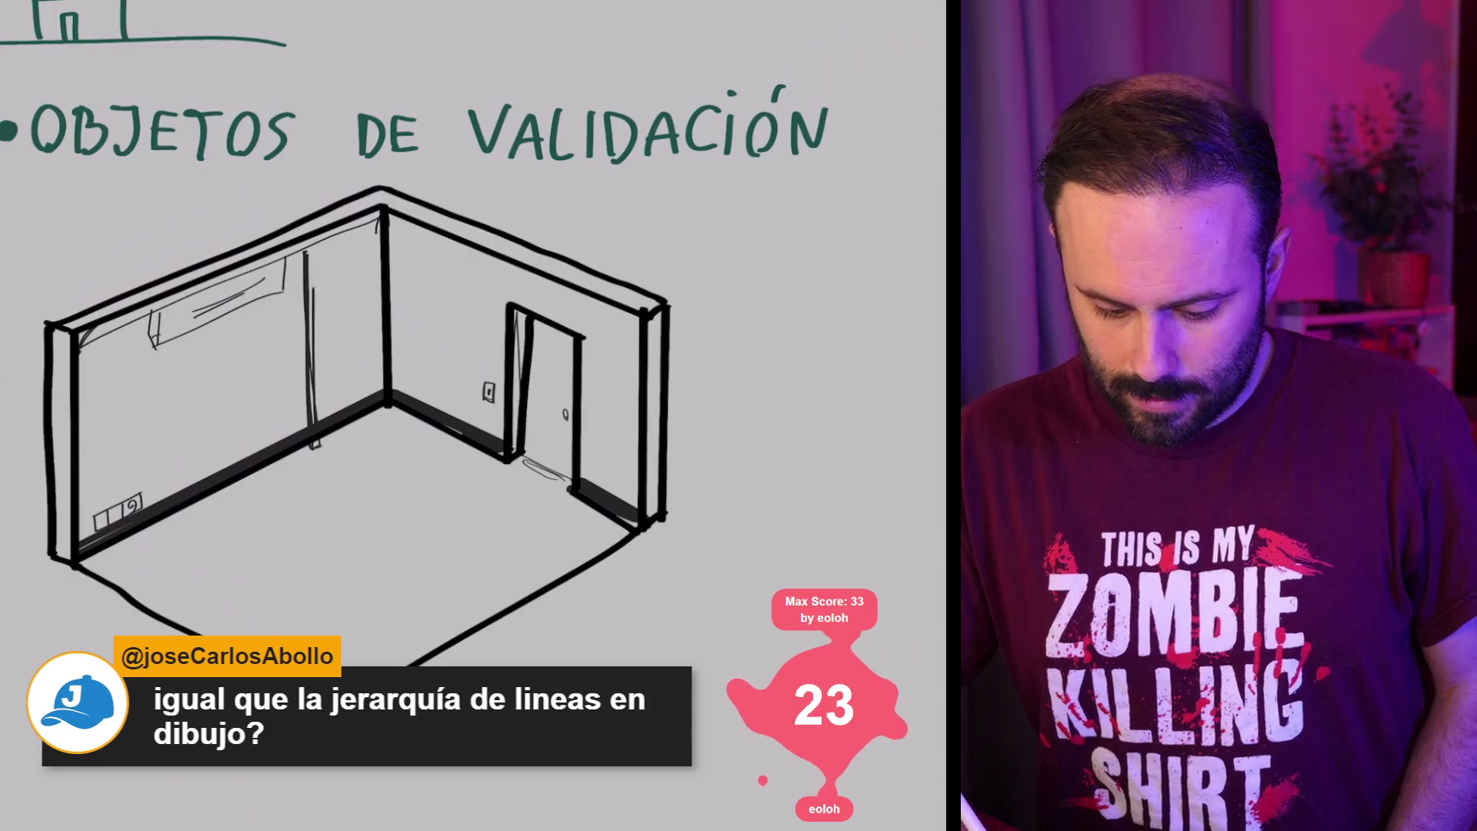
left_click_drag(313, 249, 312, 399)
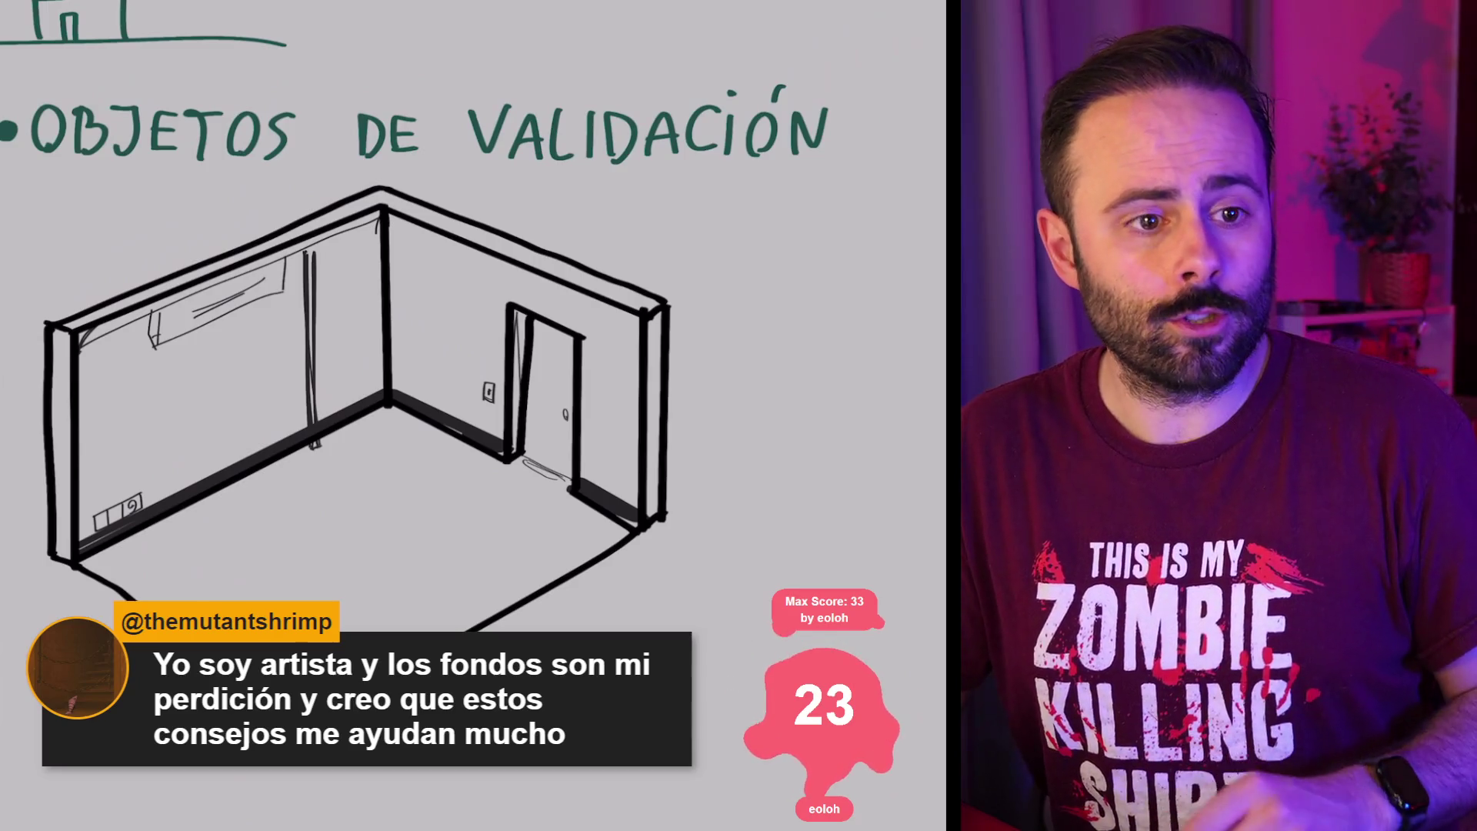
scroll(54, 462, "up", 1)
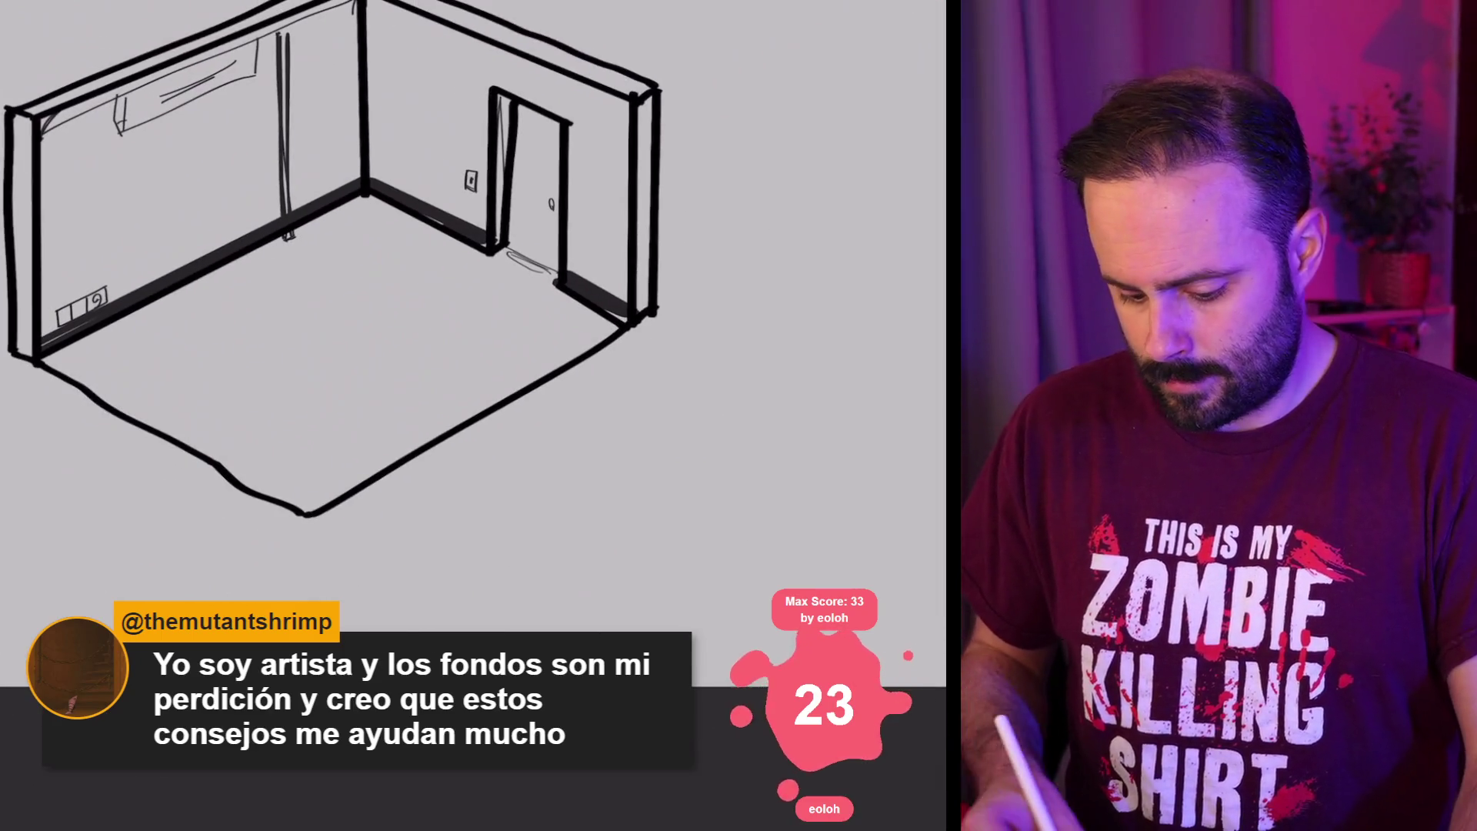
Step: Replace two undone corner strokes with a small T mark, plus a mark by the right baseboard
left_click_drag(192, 458, 106, 569)
mouse_move(139, 425)
left_mouse_down()
mouse_move(63, 507)
mouse_move(131, 371)
left_mouse_up()
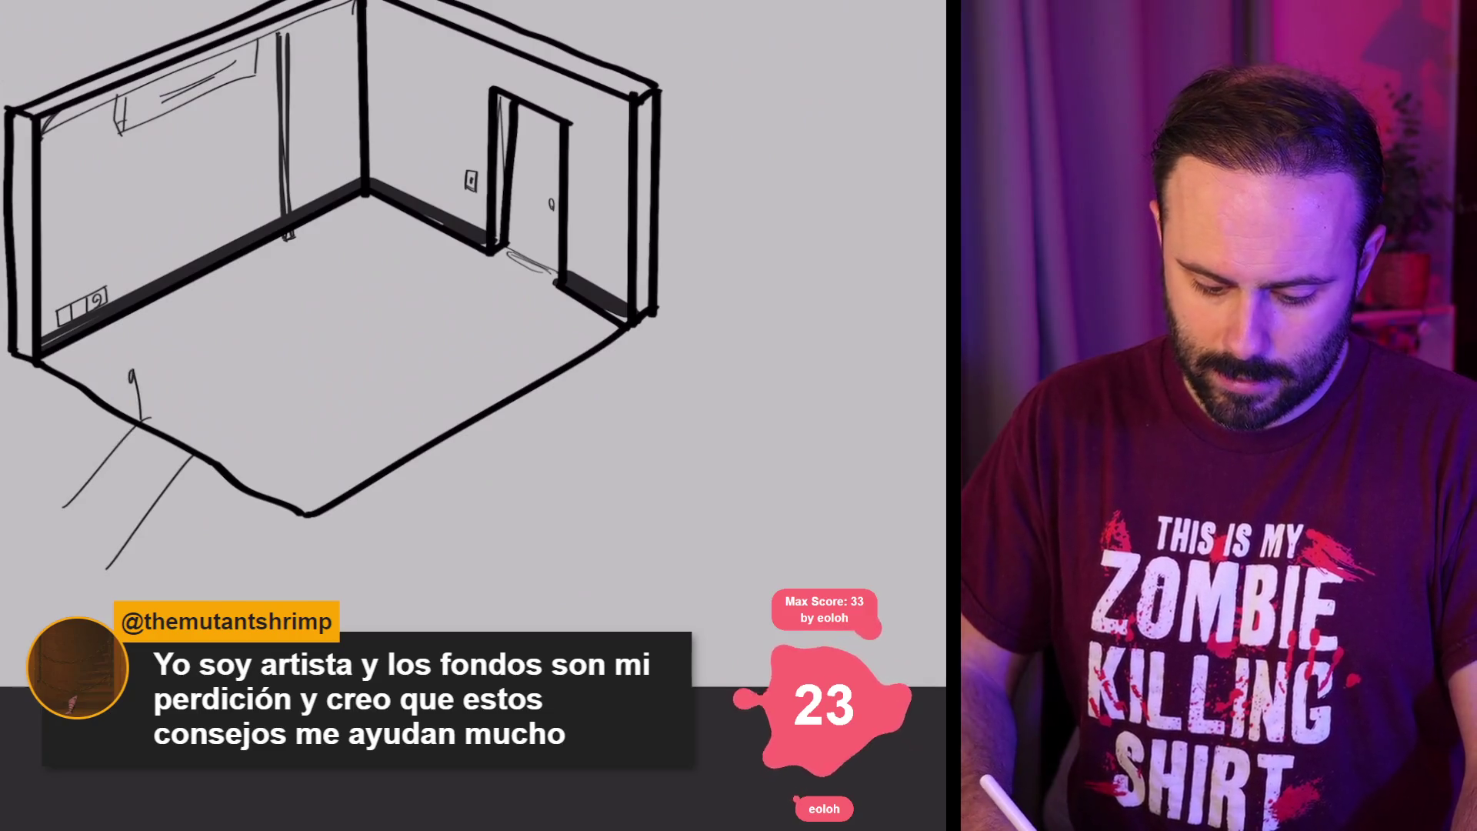
key("ctrl+z")
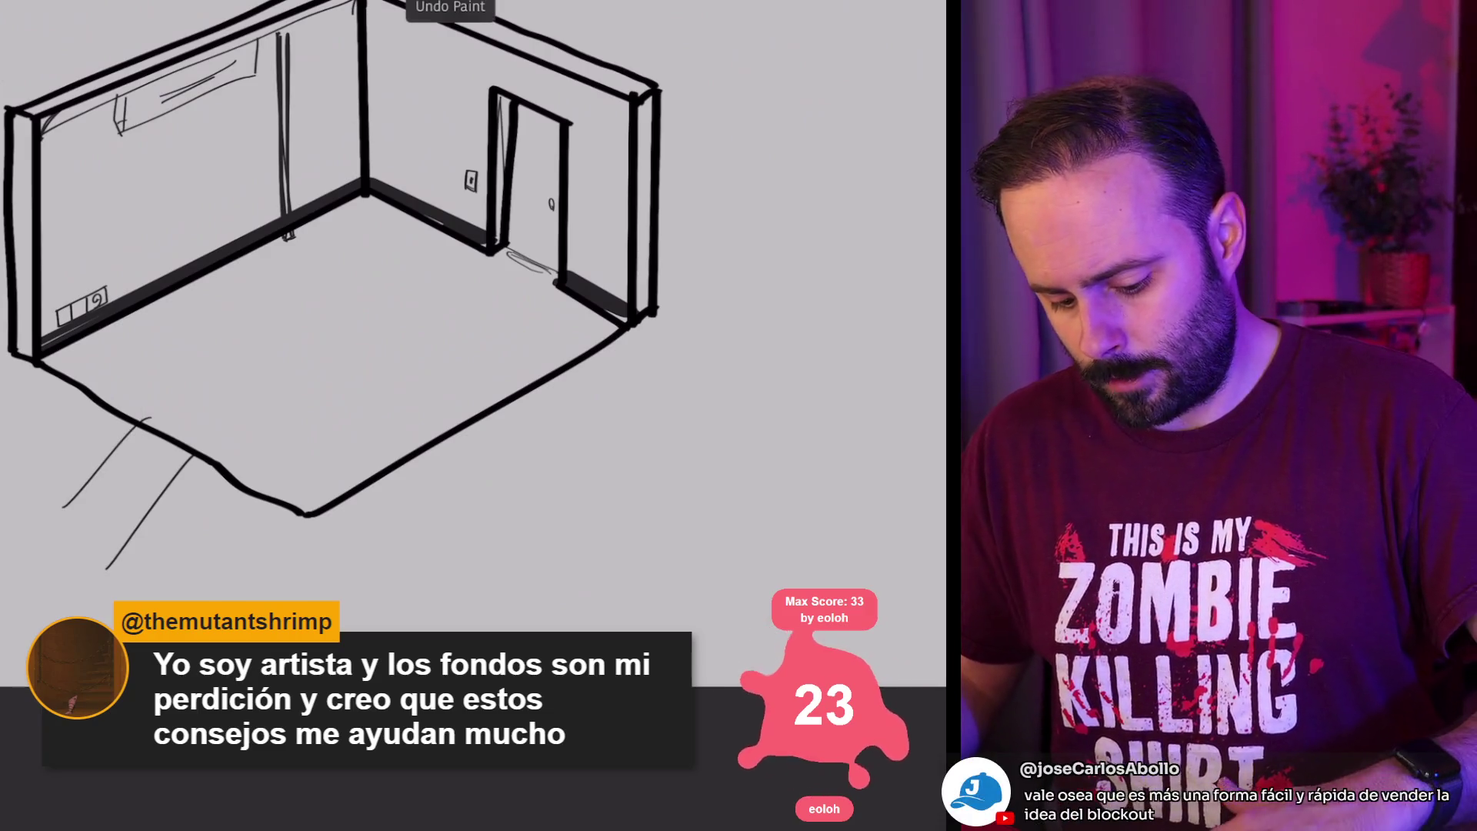
key("ctrl+z")
key("ctrl+z")
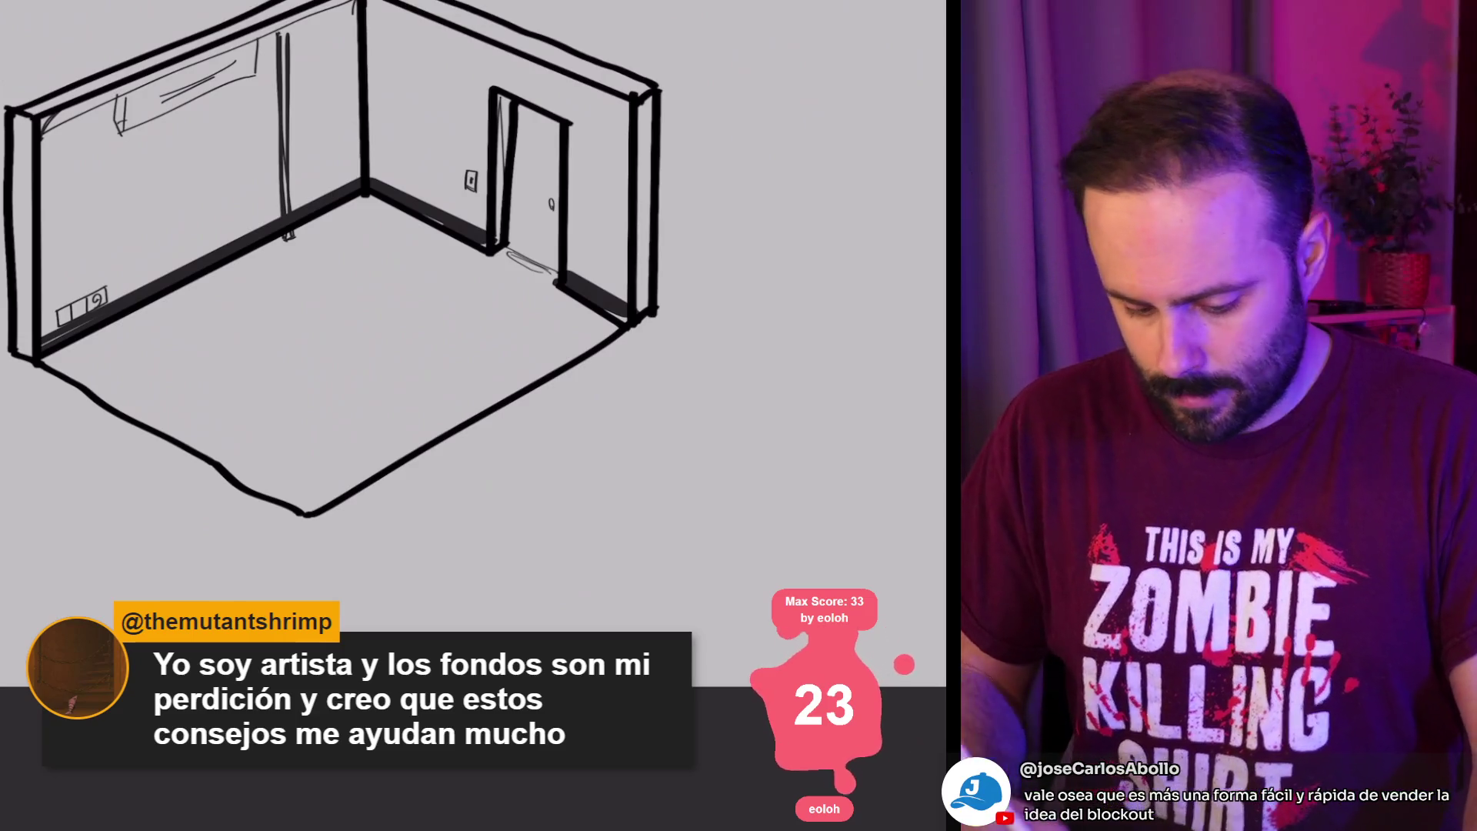
mouse_move(129, 250)
left_mouse_down()
mouse_move(129, 333)
mouse_move(146, 249)
left_mouse_up()
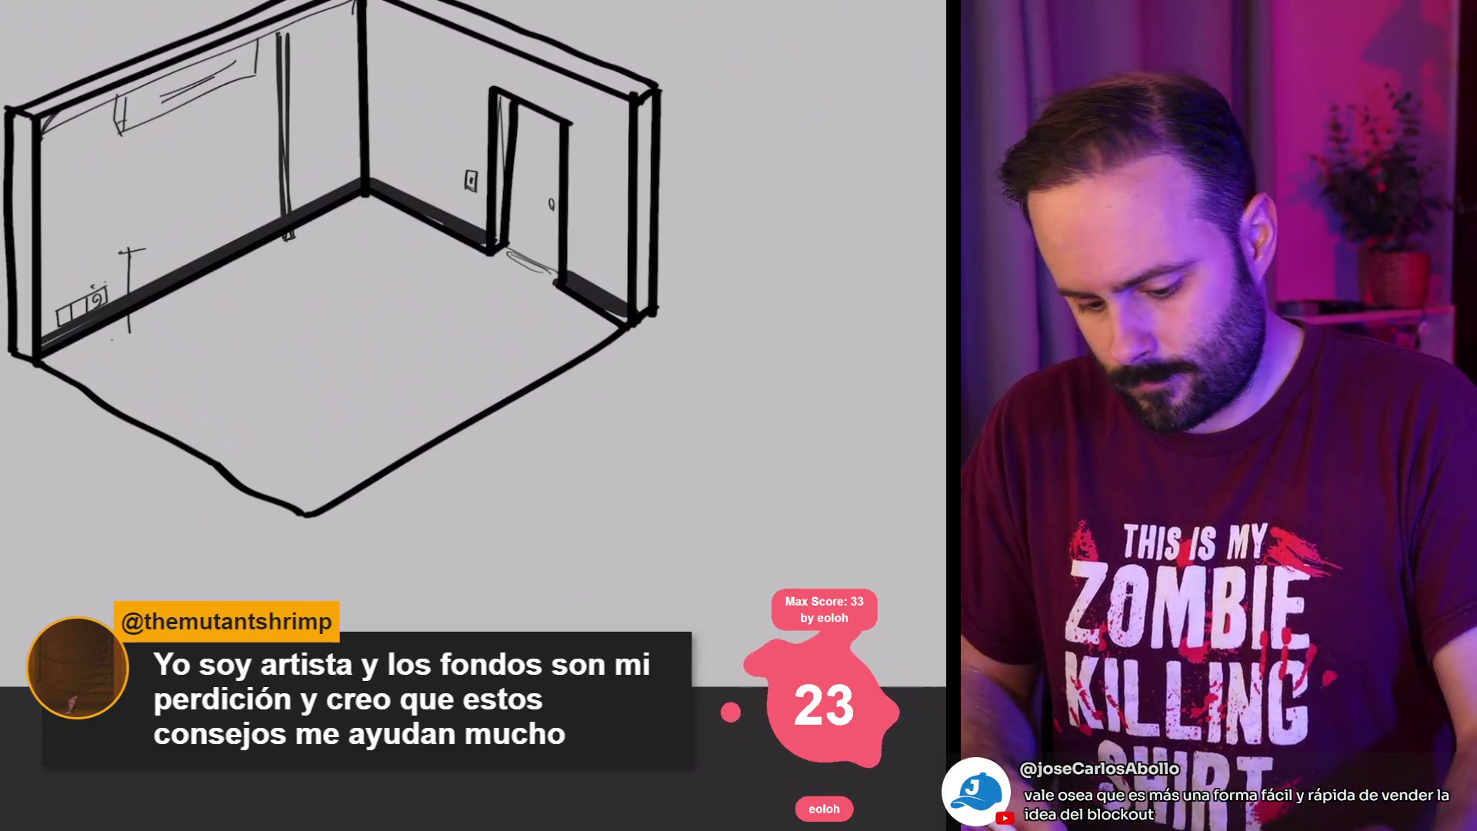
scroll(331, 277, "up", 2)
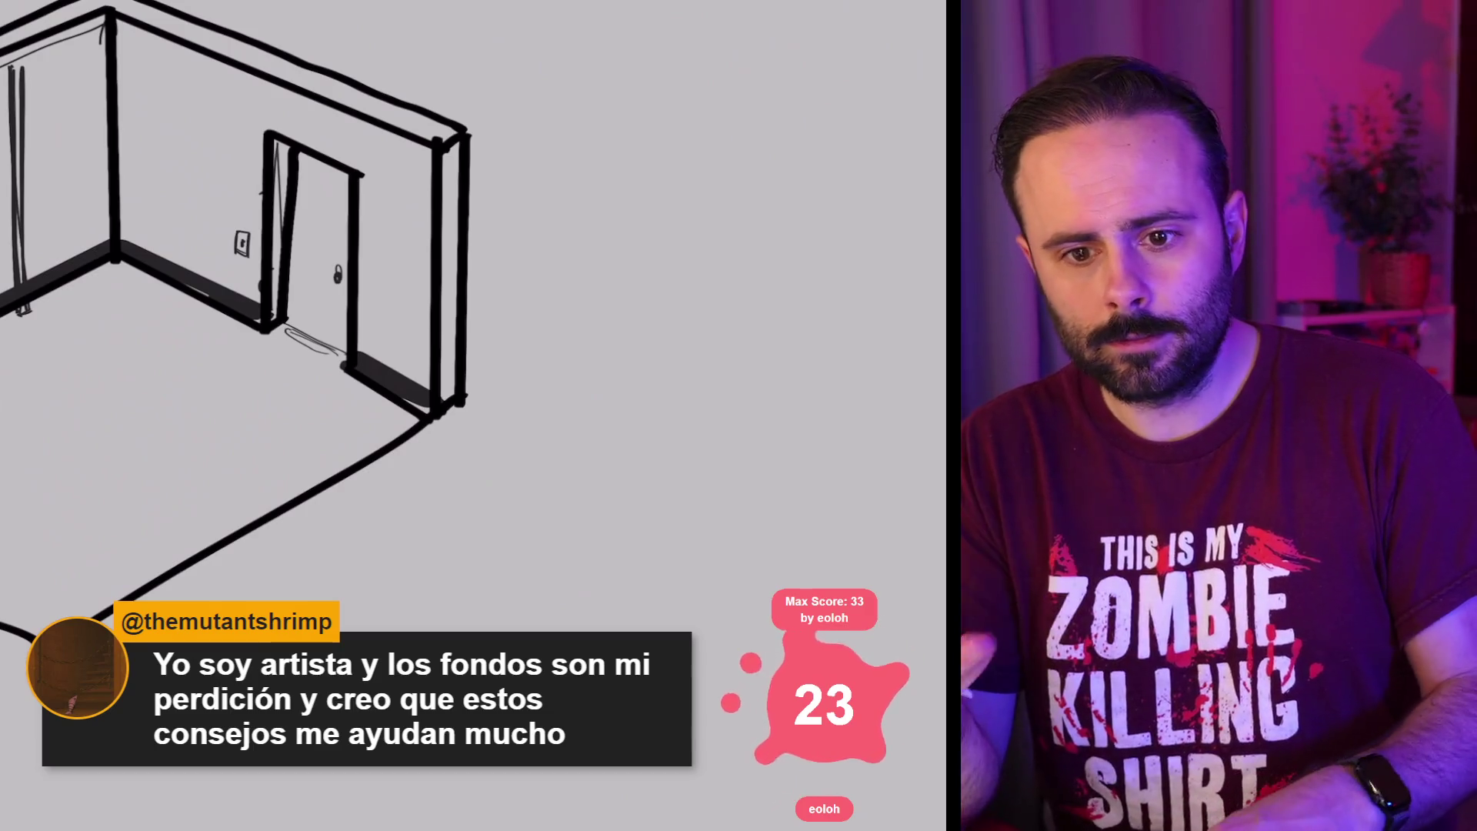
scroll(236, 300, "up", 1)
scroll(281, 303, "left", 3)
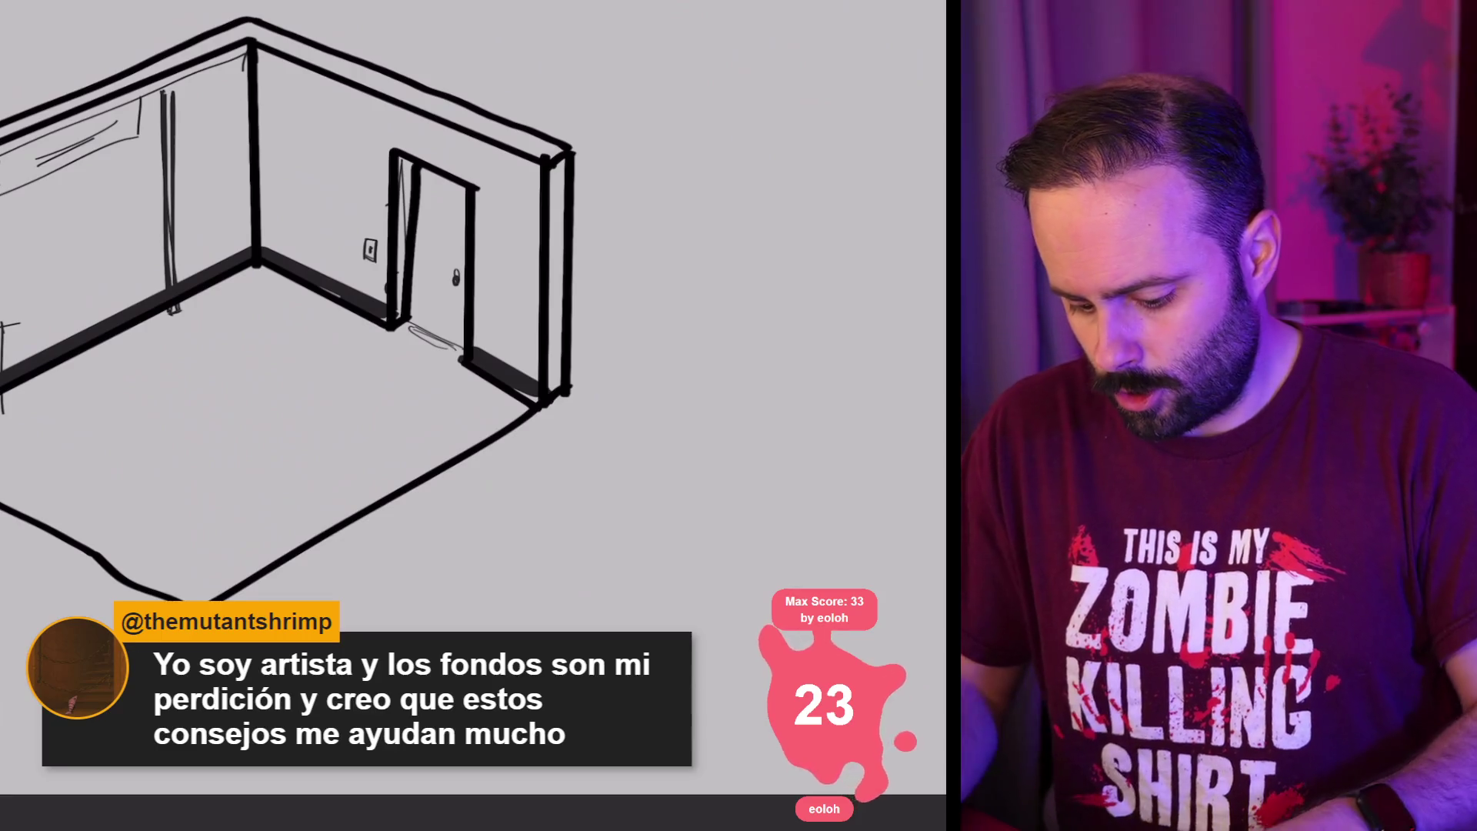
scroll(331, 300, "left", 3)
scroll(339, 300, "down", 1)
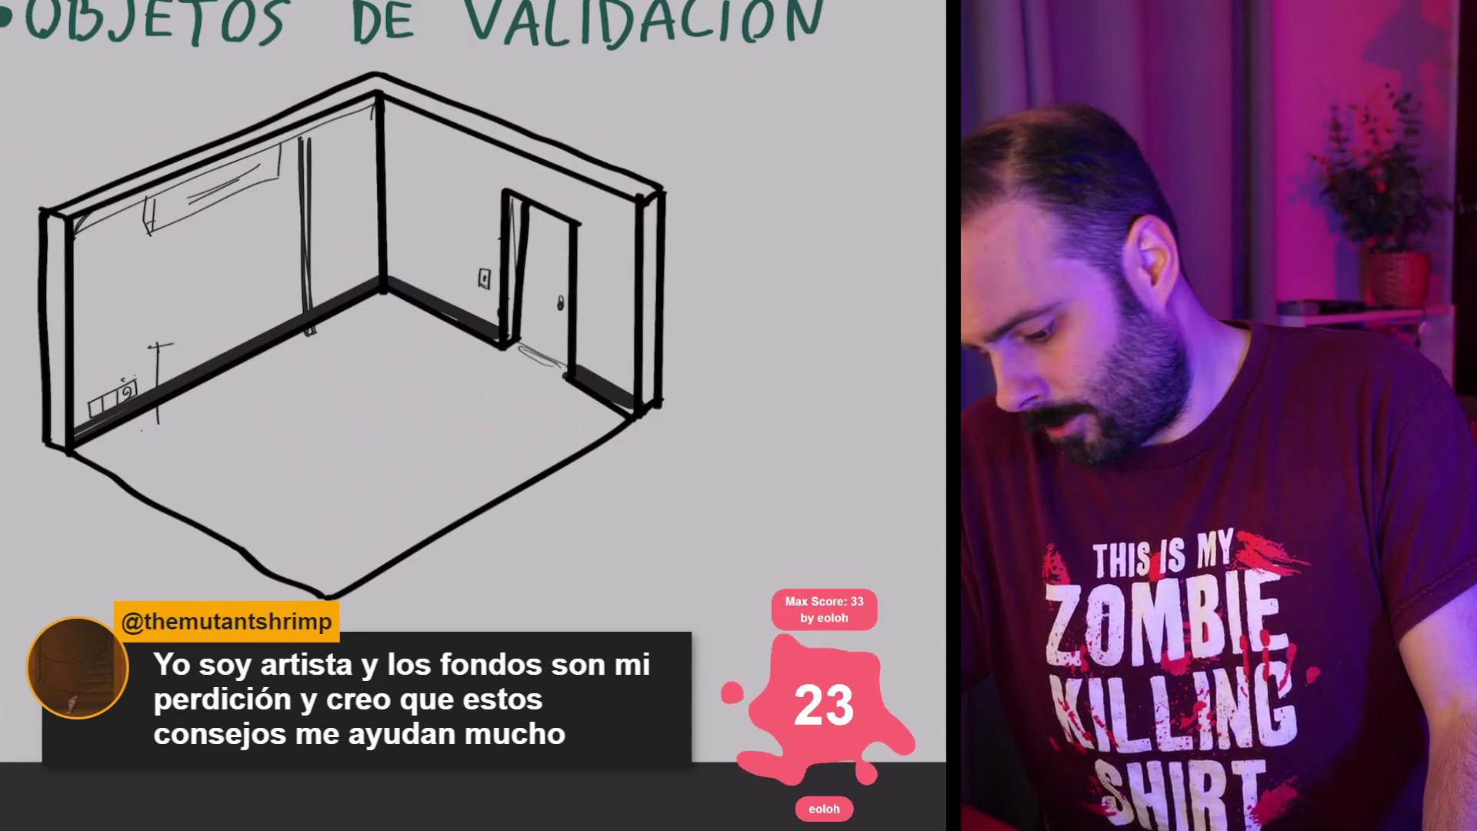
left_click_drag(614, 370, 614, 378)
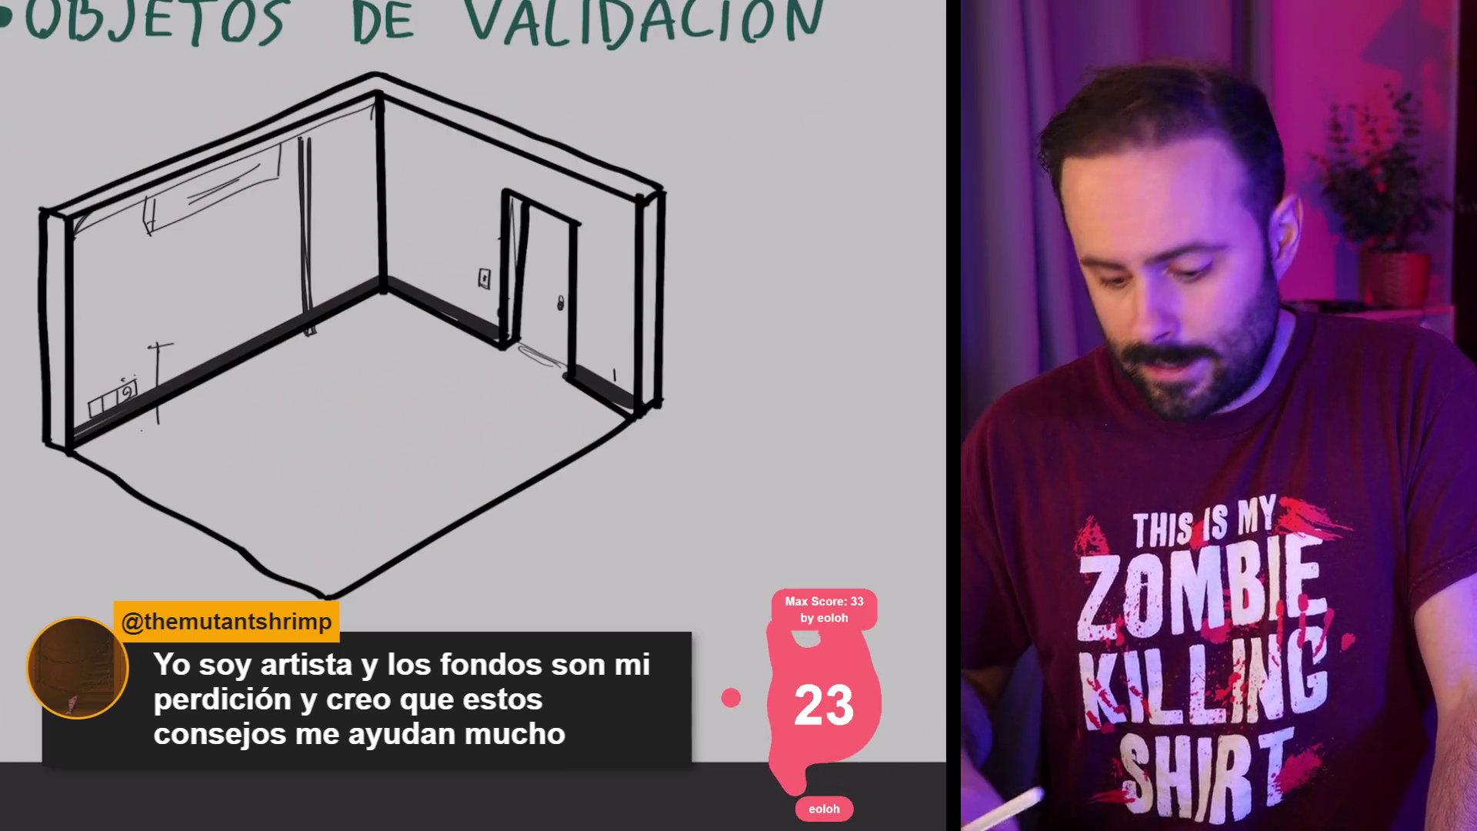
Step: Hide Layer 6's detailed sketch and add a new Layer 7 for furniture
key("l")
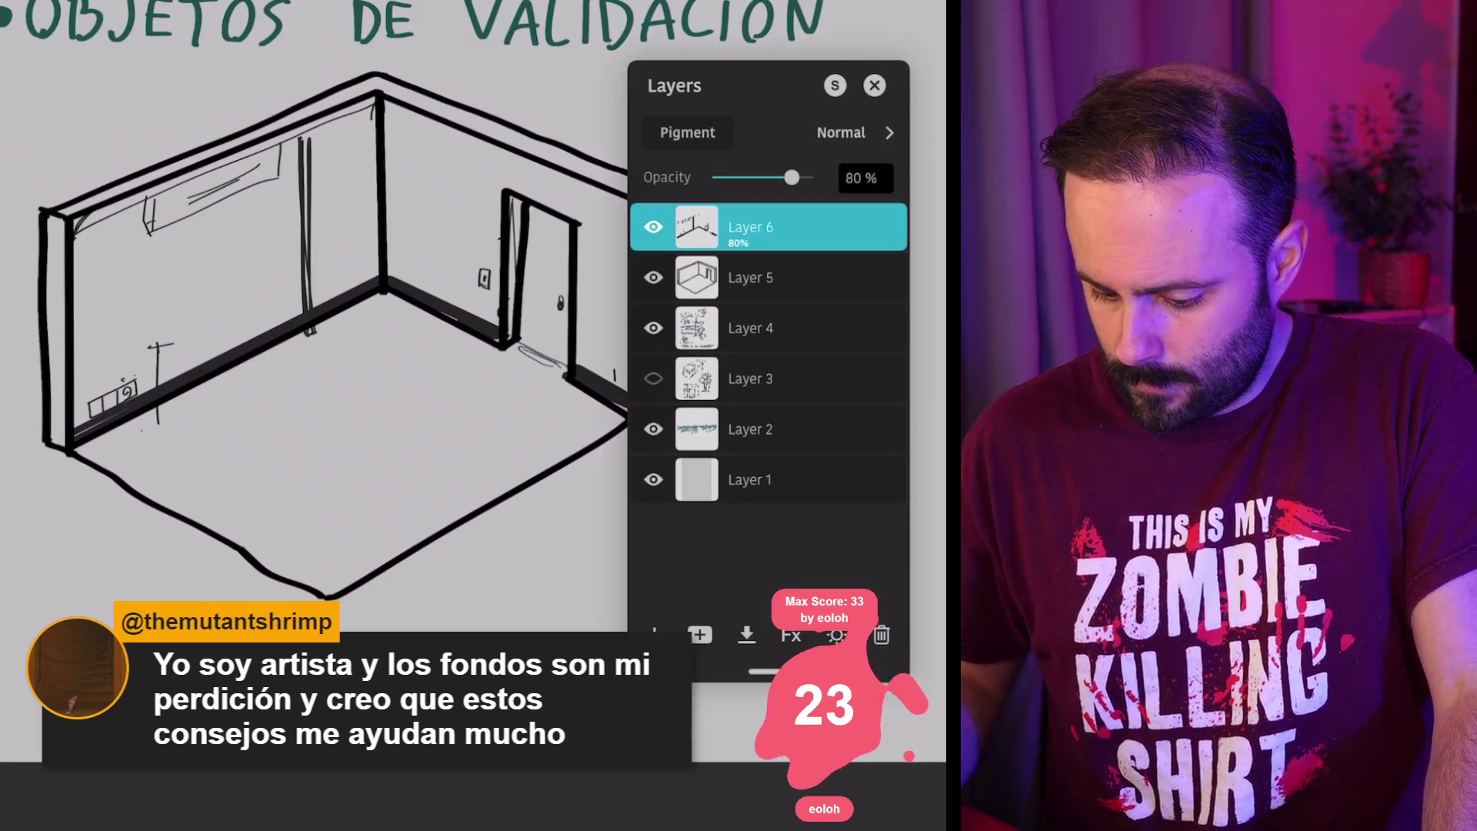
left_click(653, 278)
left_click(653, 278)
left_click(653, 227)
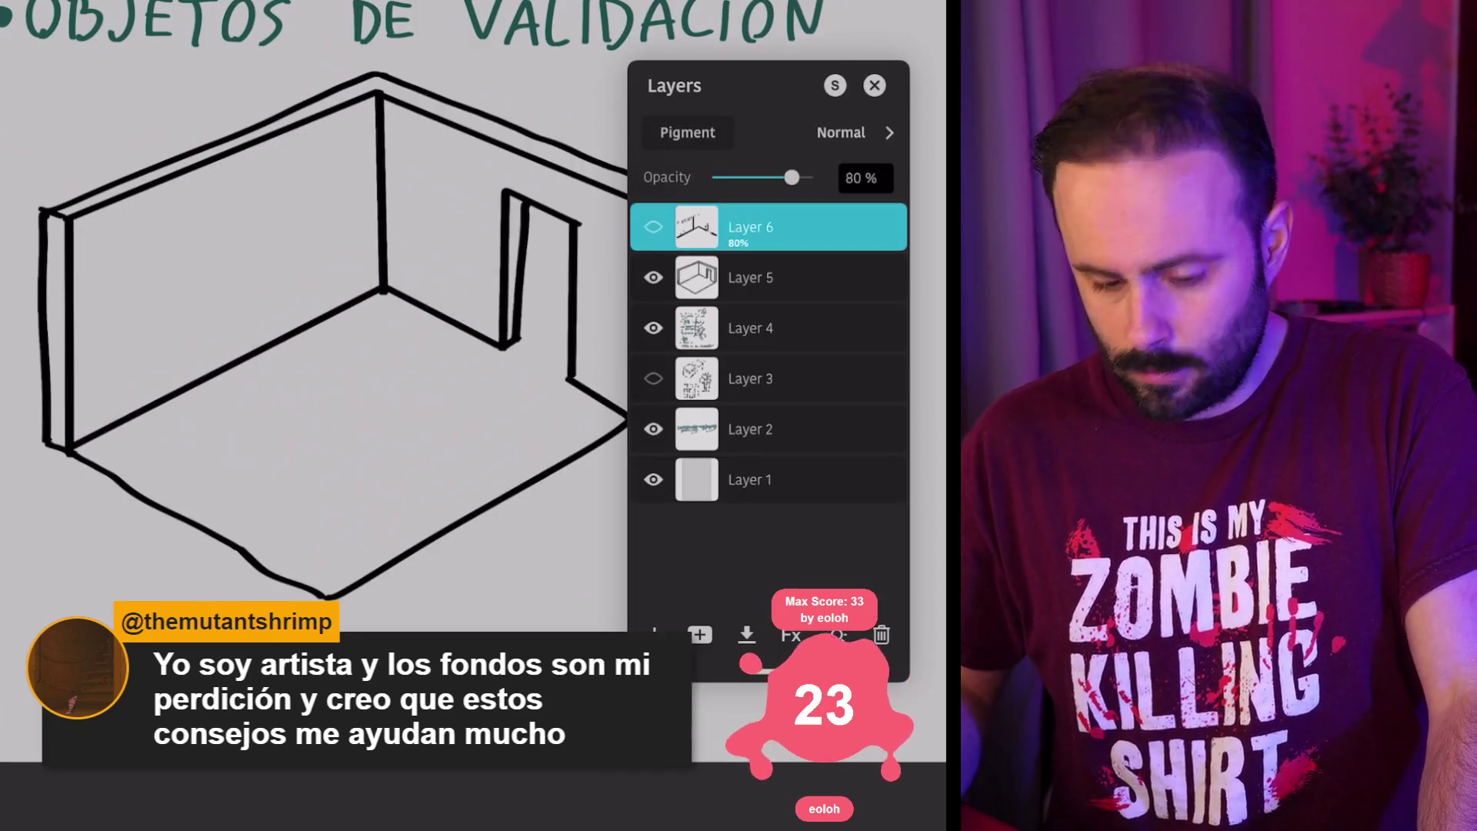
left_click(653, 227)
left_click(654, 227)
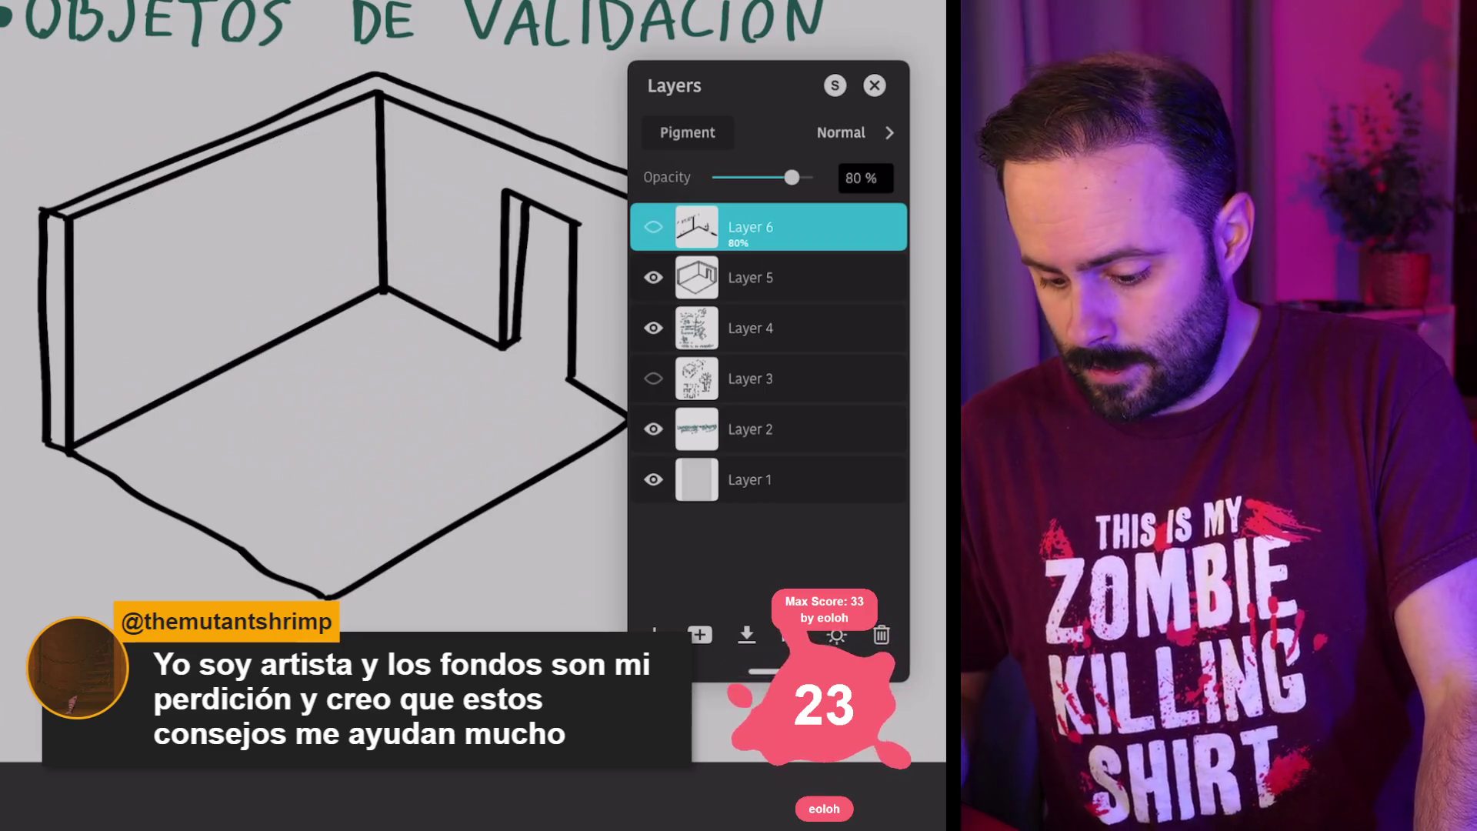
left_click(699, 635)
left_click(769, 462)
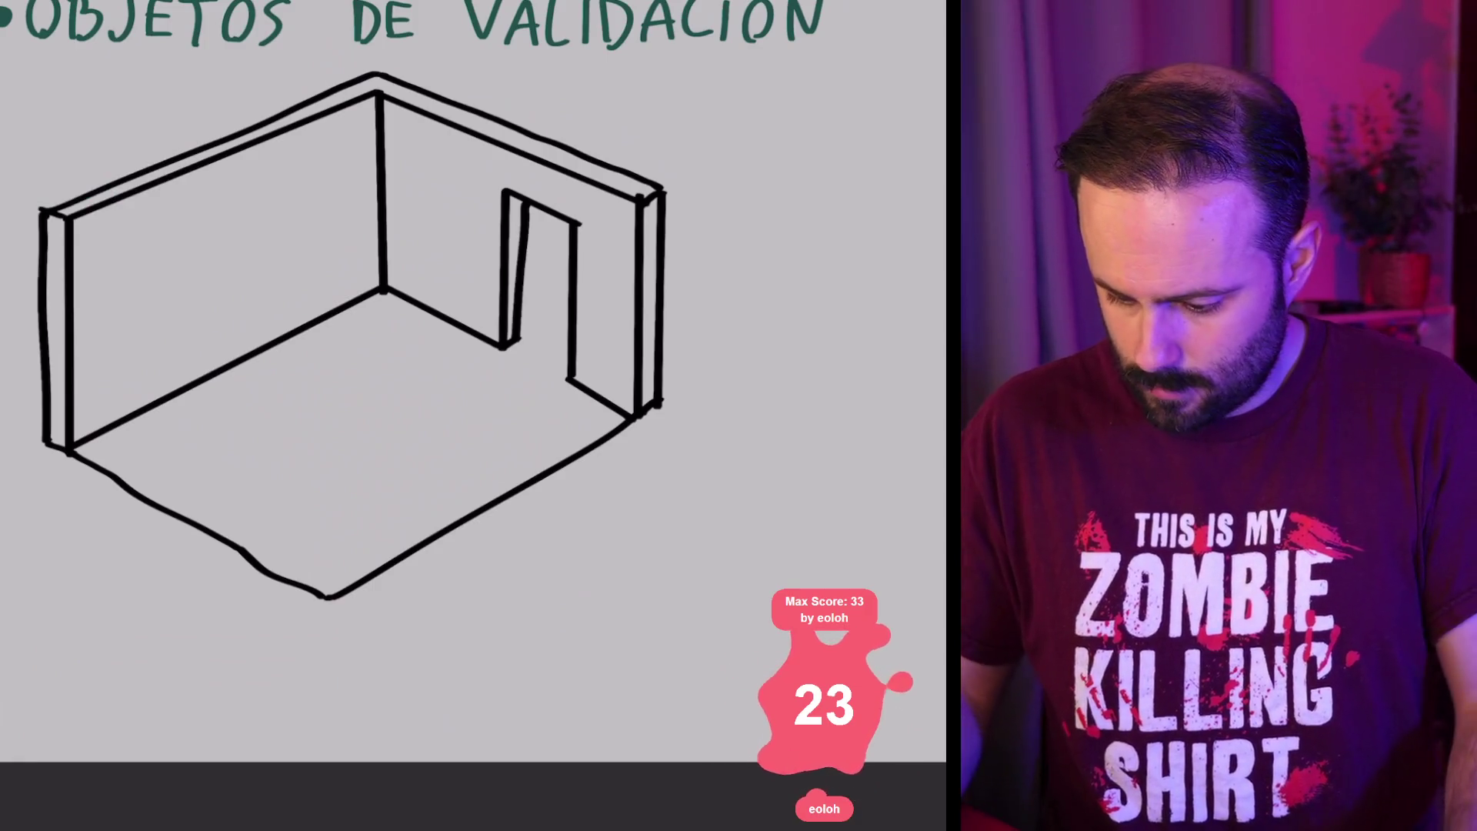
Step: Draw a table with legs and a hatched top inside the room
mouse_move(142, 408)
left_mouse_down()
mouse_move(141, 364)
mouse_move(237, 311)
left_mouse_up()
mouse_move(138, 363)
left_mouse_down()
mouse_move(196, 396)
mouse_move(269, 354)
left_mouse_up()
mouse_move(241, 311)
left_mouse_down()
mouse_move(283, 347)
mouse_move(291, 335)
left_mouse_up()
left_click_drag(197, 396, 200, 435)
left_click_drag(273, 342, 274, 395)
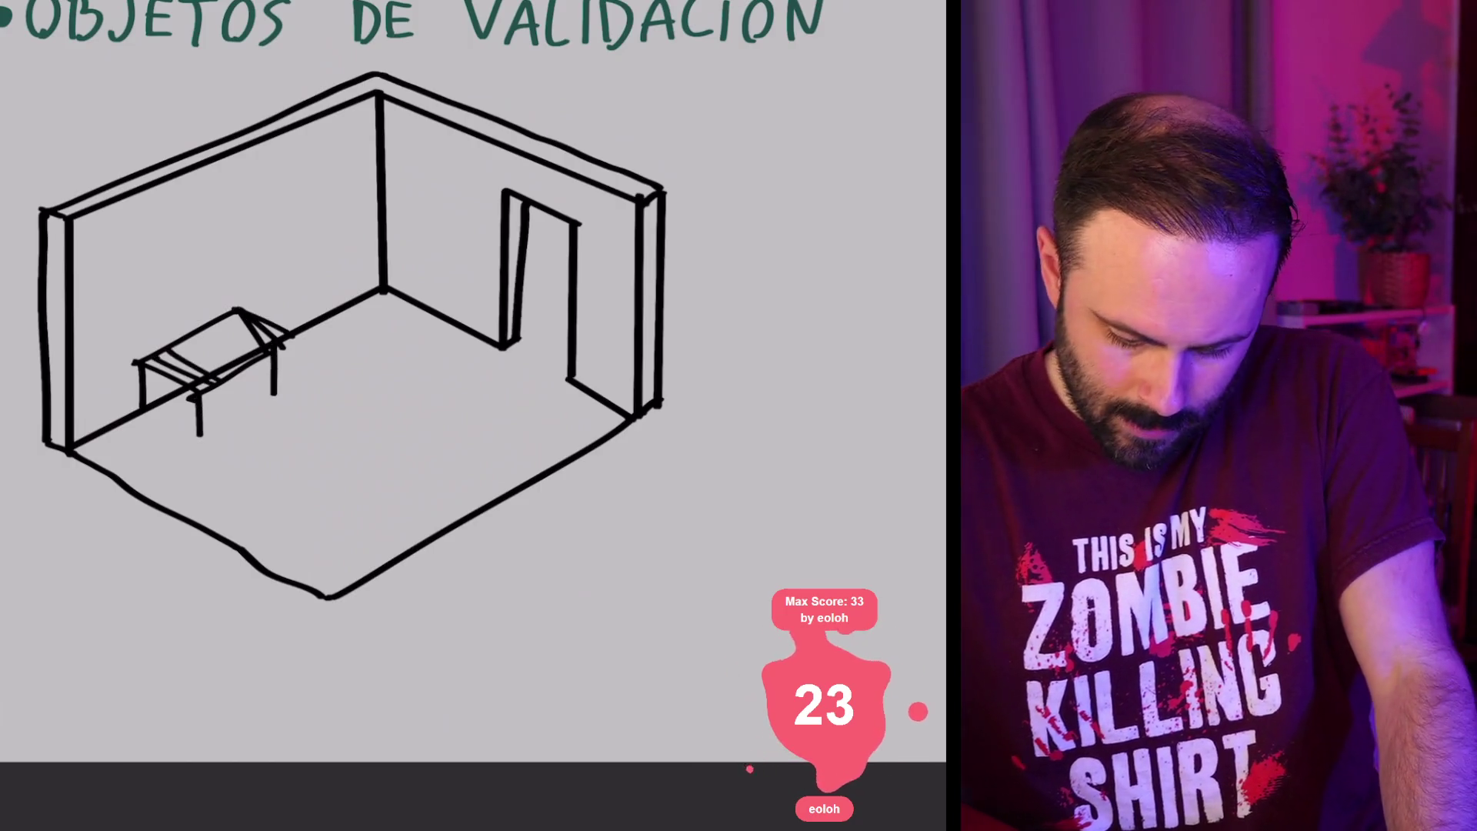
left_click_drag(146, 365, 192, 341)
left_click_drag(194, 355, 257, 319)
Step: Sketch a chair with back and rear leg beside the table
mouse_move(235, 385)
left_mouse_down()
mouse_move(239, 421)
mouse_move(261, 377)
mouse_move(270, 423)
mouse_move(278, 389)
mouse_move(271, 434)
left_mouse_up()
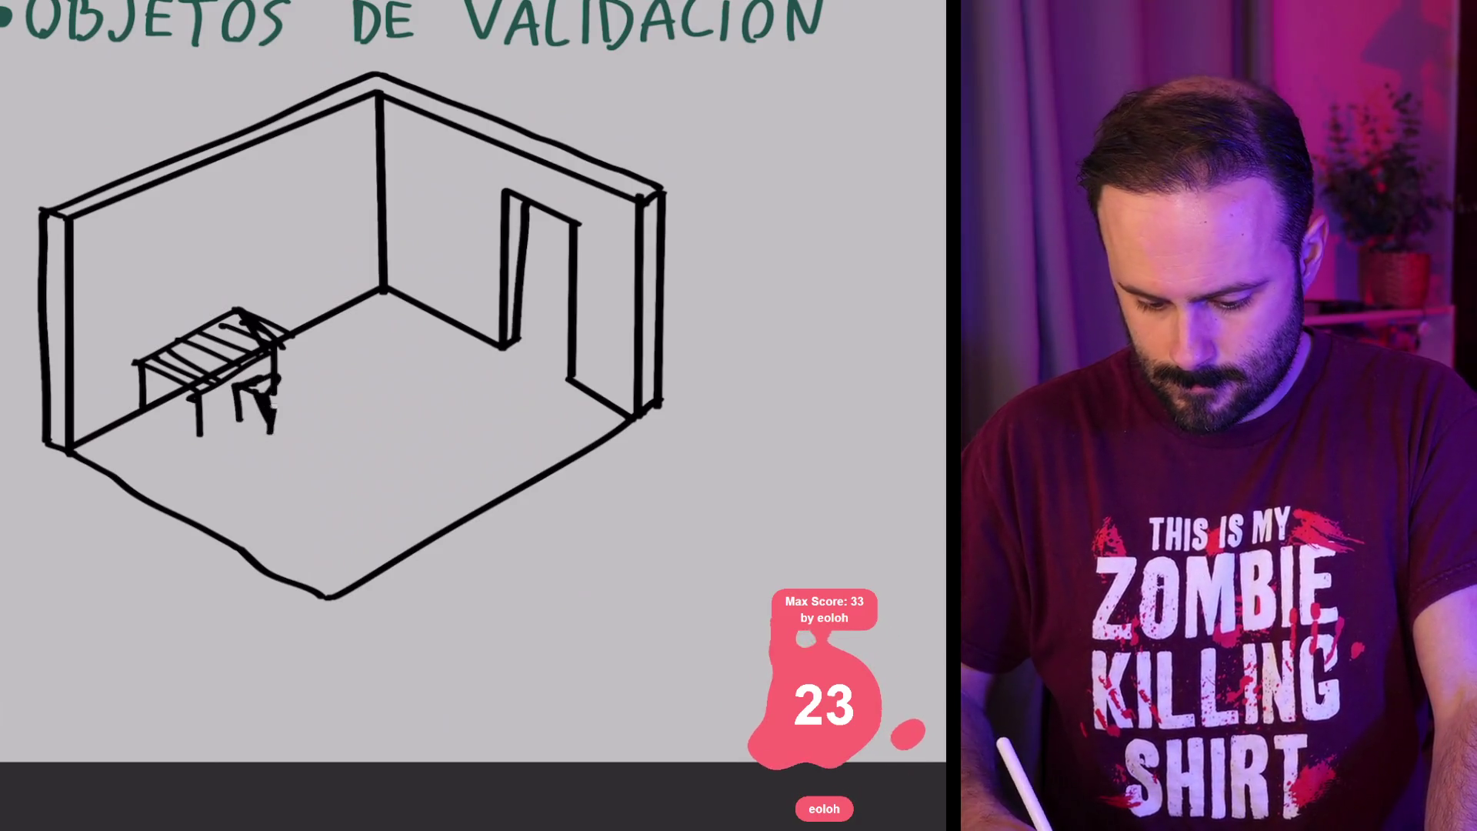
mouse_move(282, 348)
left_mouse_down()
mouse_move(289, 428)
mouse_move(271, 380)
left_mouse_up()
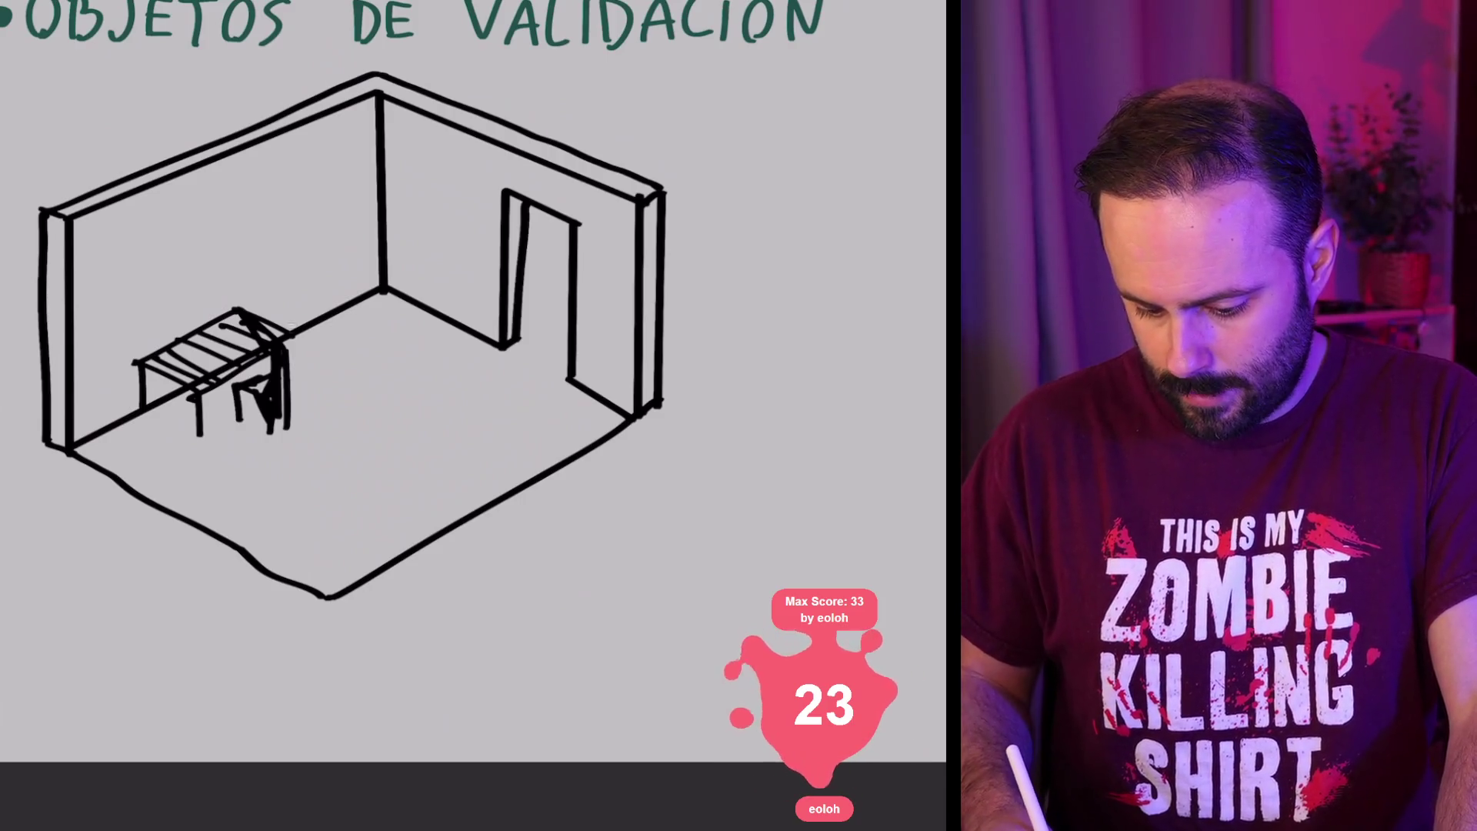
mouse_move(289, 325)
left_mouse_down()
mouse_move(297, 375)
mouse_move(412, 283)
mouse_move(316, 348)
mouse_move(400, 247)
mouse_move(358, 388)
mouse_move(464, 277)
left_mouse_up()
key("ctrl+z")
key("ctrl+z")
key("ctrl+z")
Step: Sketch a bed along the back wall with its lower front edge and a leg
left_click_drag(385, 248, 467, 298)
left_click_drag(390, 344, 460, 291)
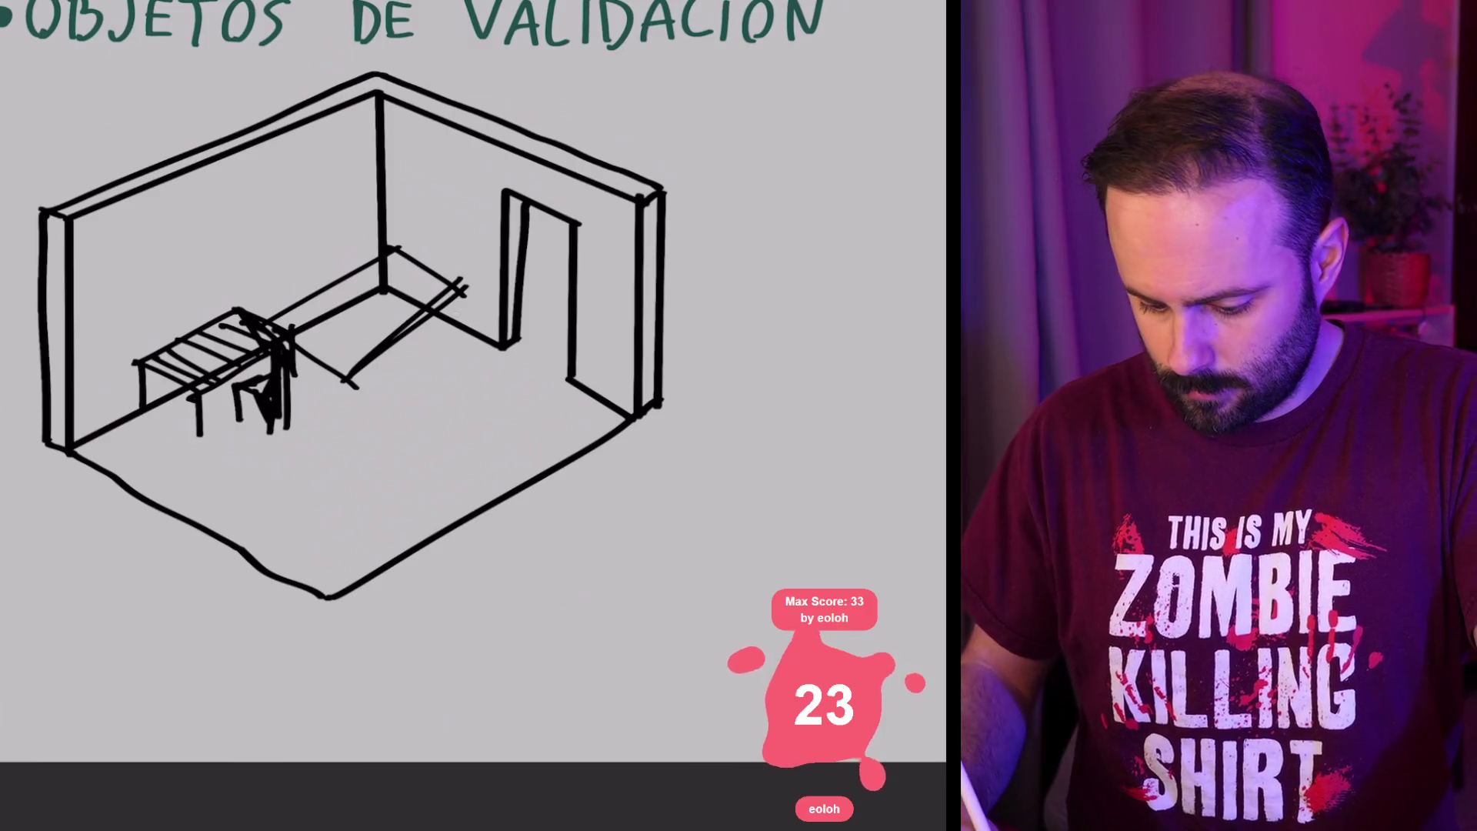
left_click_drag(344, 377, 361, 393)
left_click_drag(460, 293, 350, 389)
left_click_drag(294, 351, 348, 401)
left_click_drag(345, 385, 356, 419)
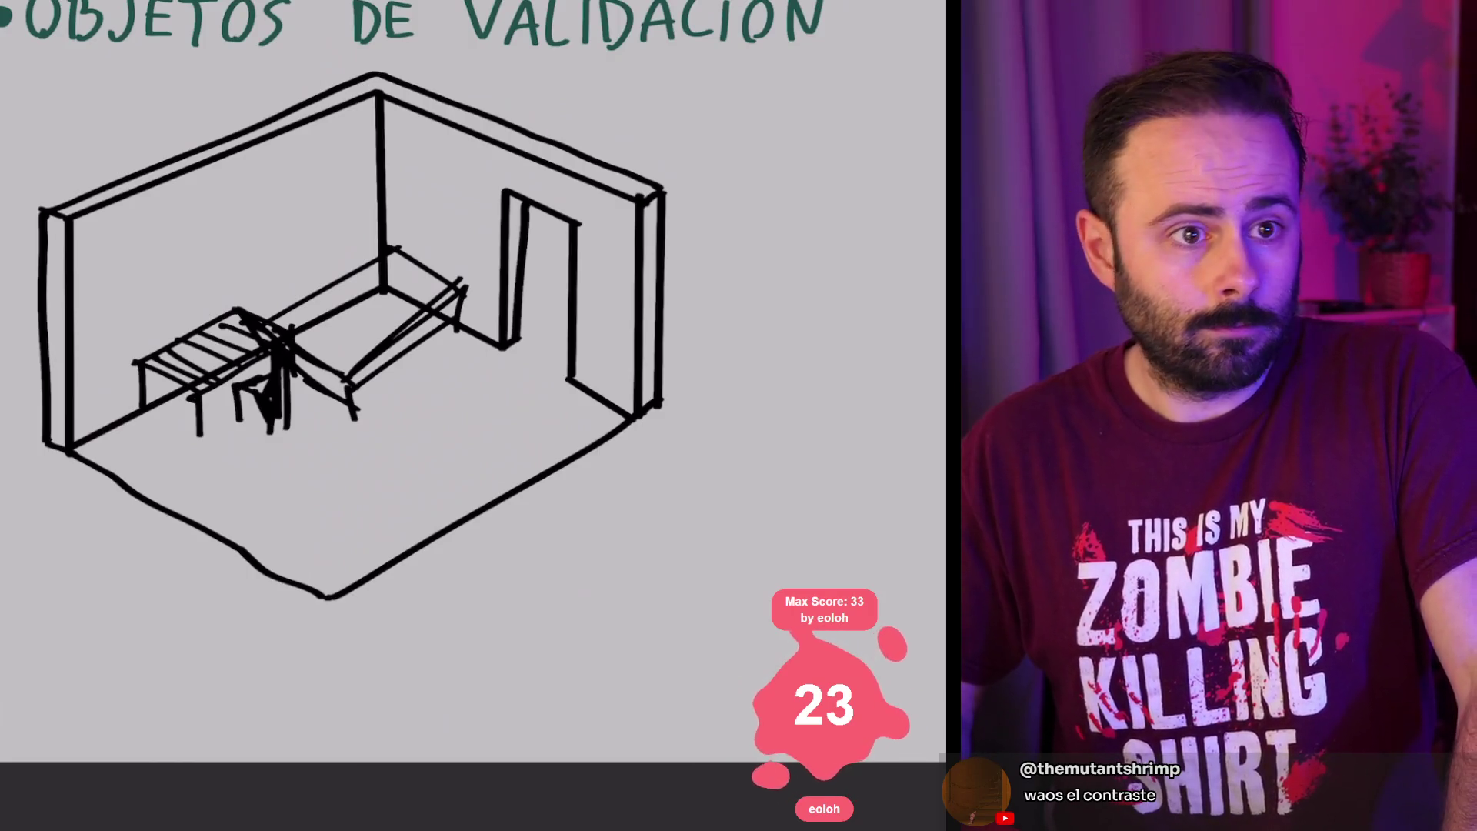
key("l")
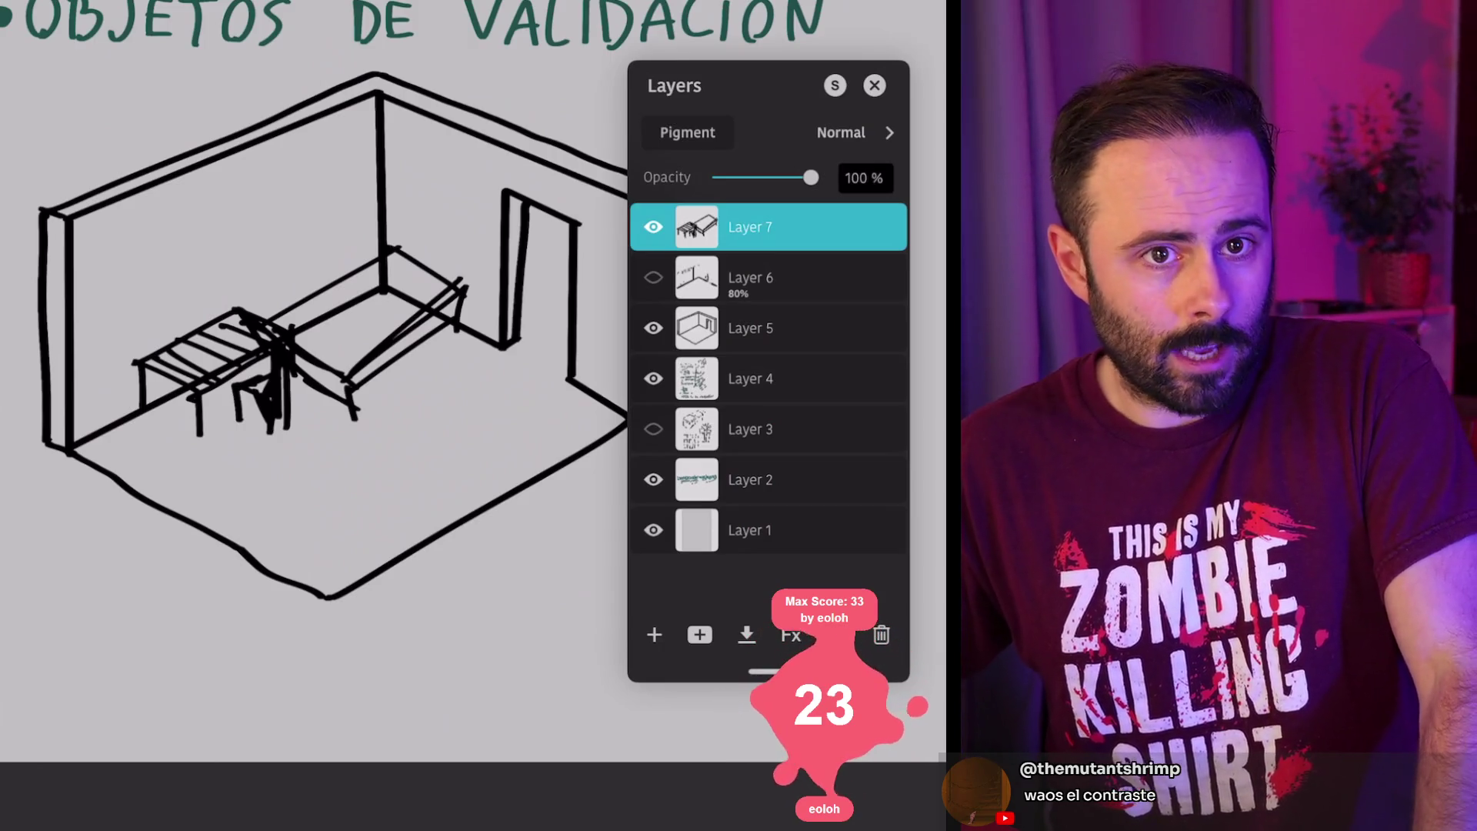
Step: Toggle Layer 6 on and off to compare, then hide Layers 7 and 6
left_click(653, 278)
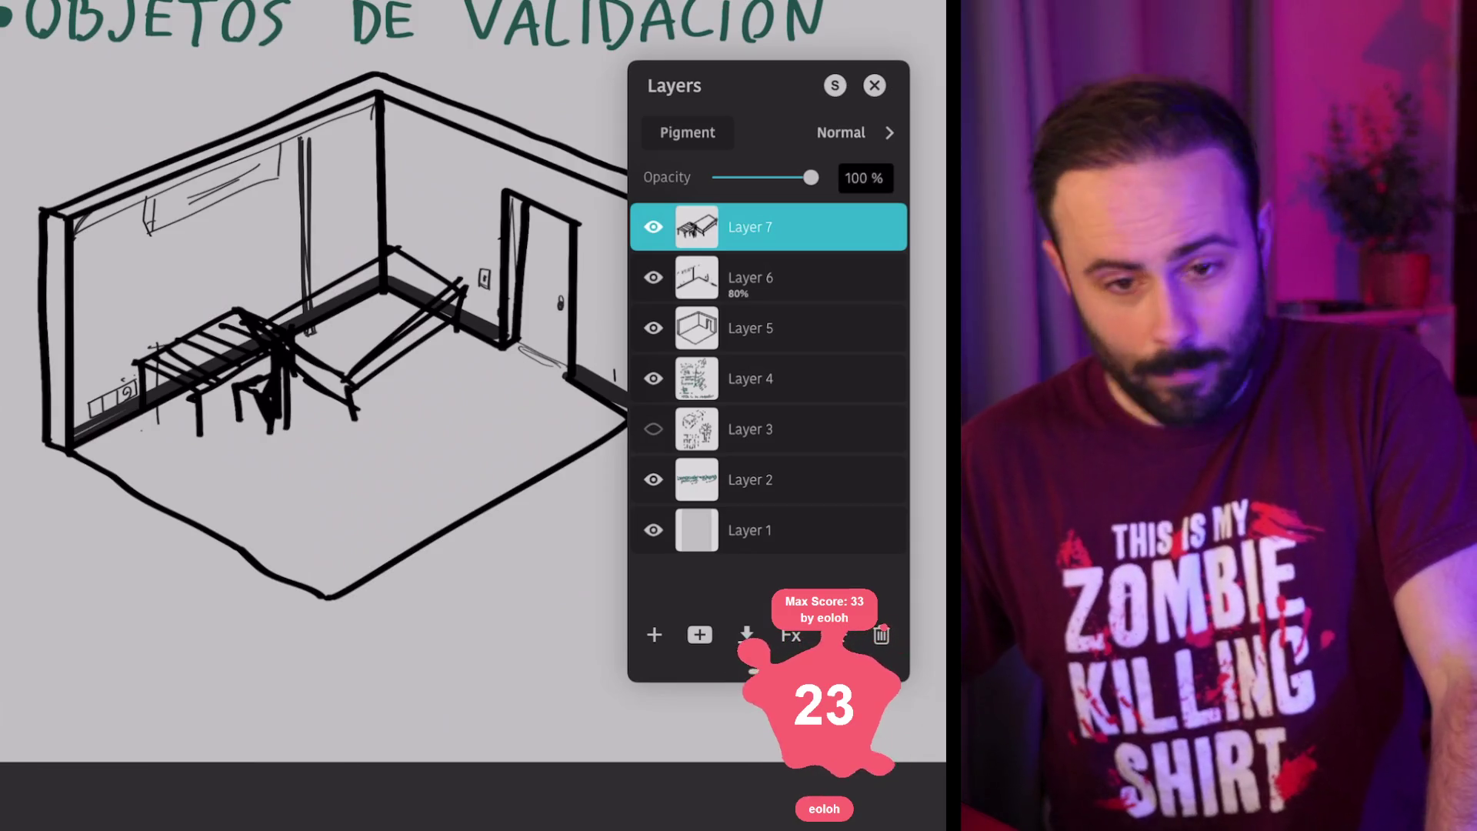
left_click(654, 278)
left_click(653, 278)
left_click(653, 278)
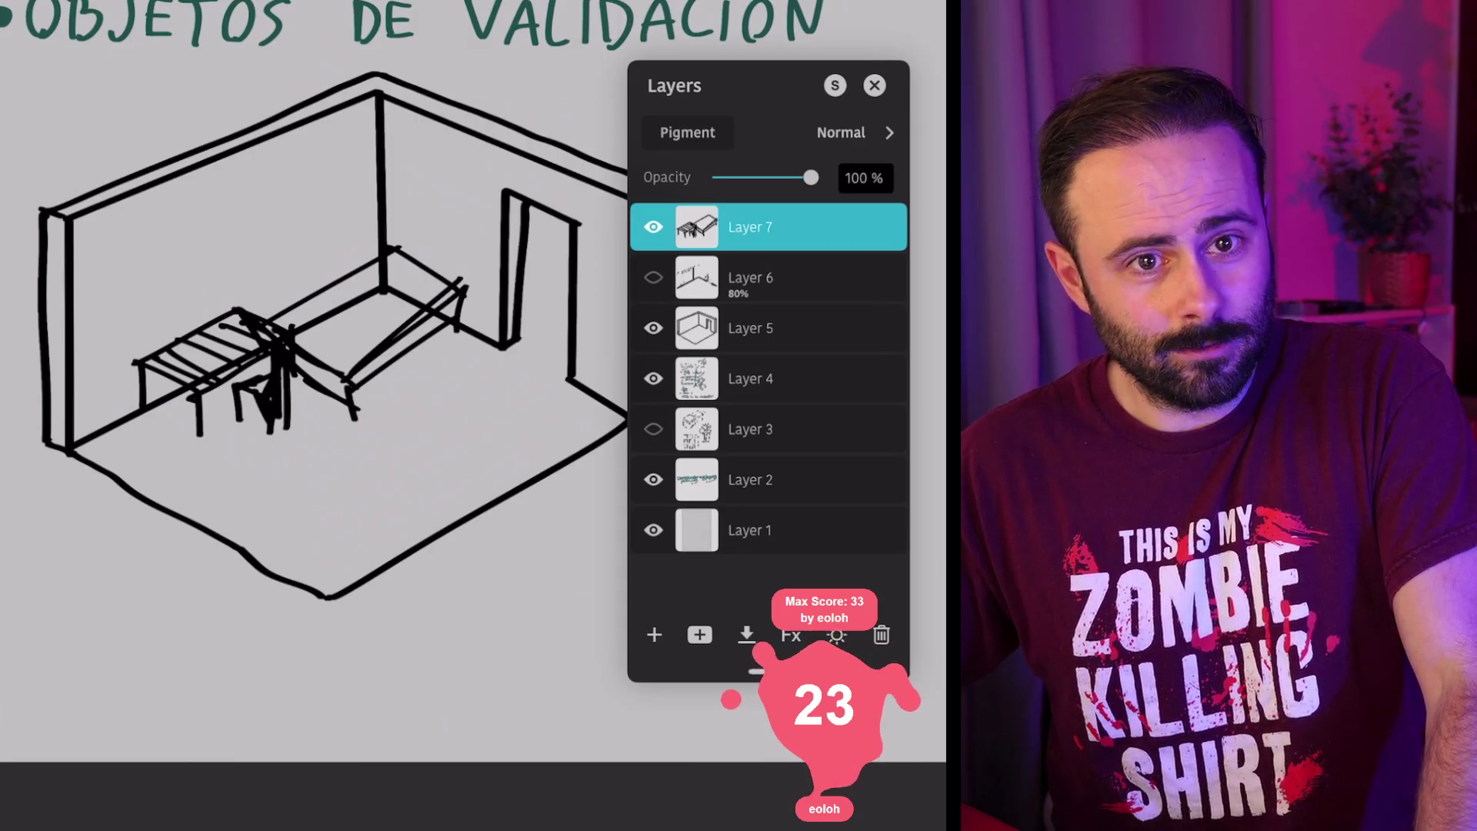
left_click(653, 278)
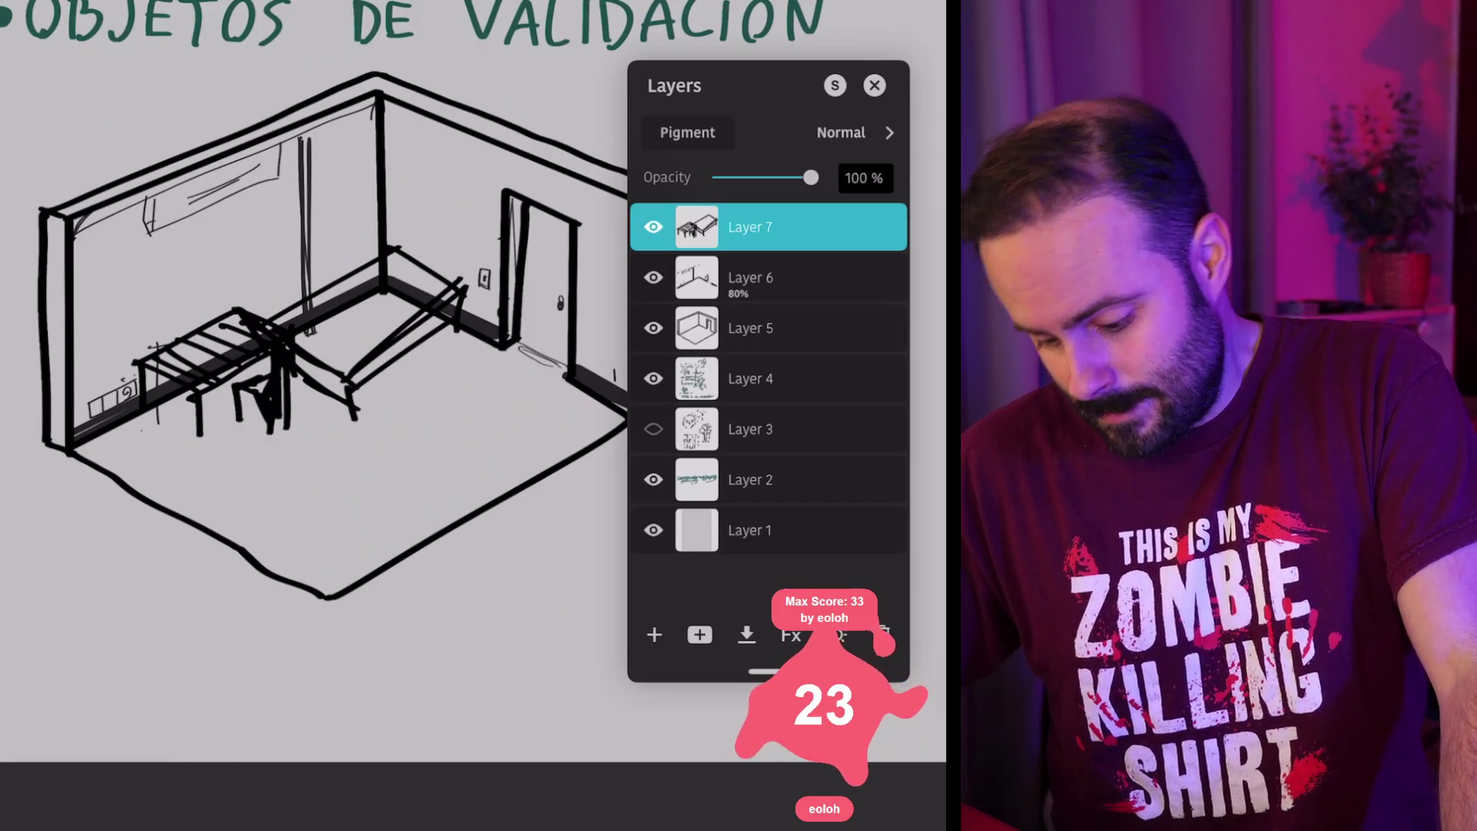
left_click(653, 227)
left_click(653, 278)
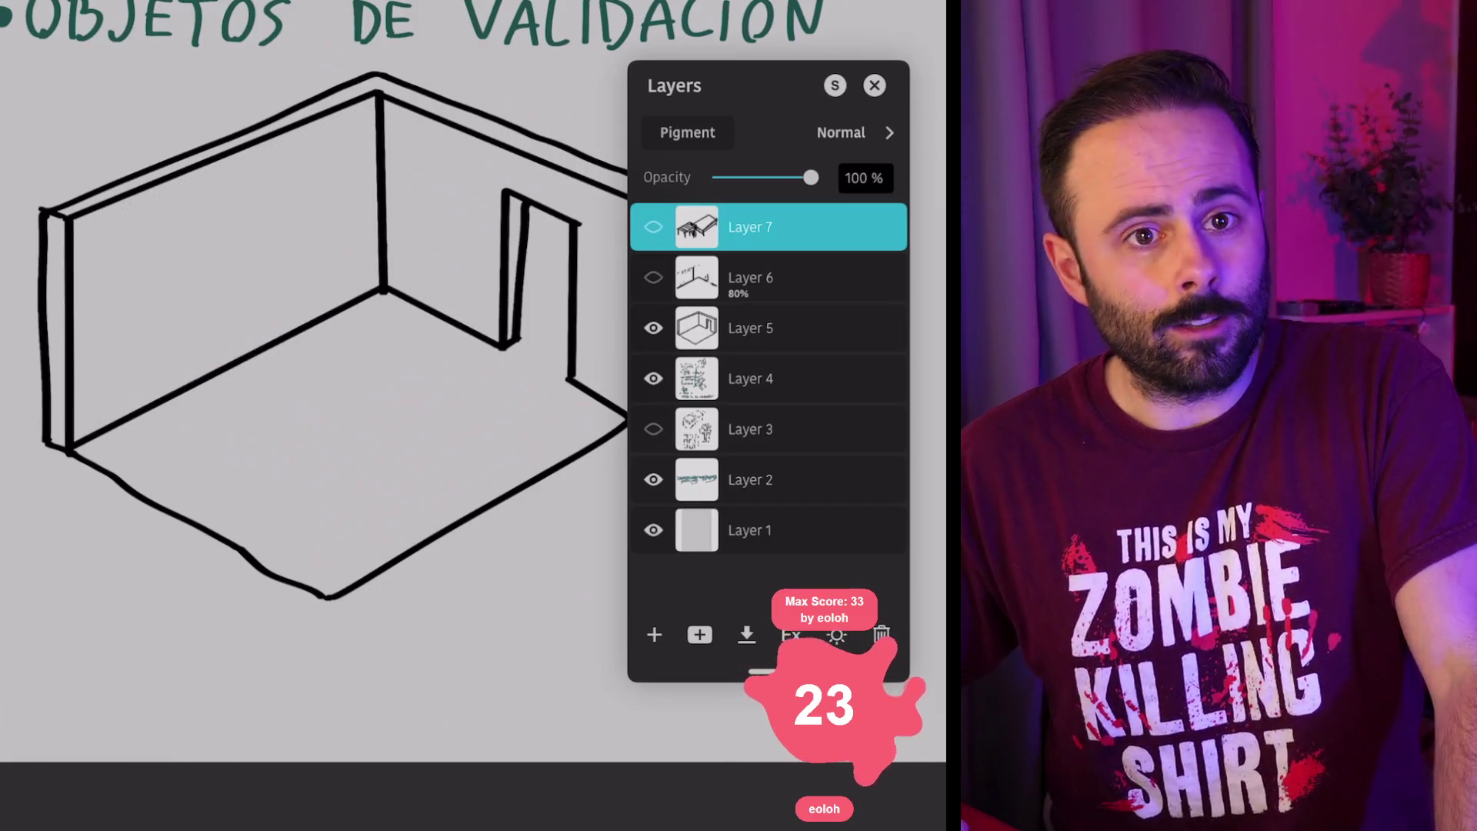
left_click(874, 85)
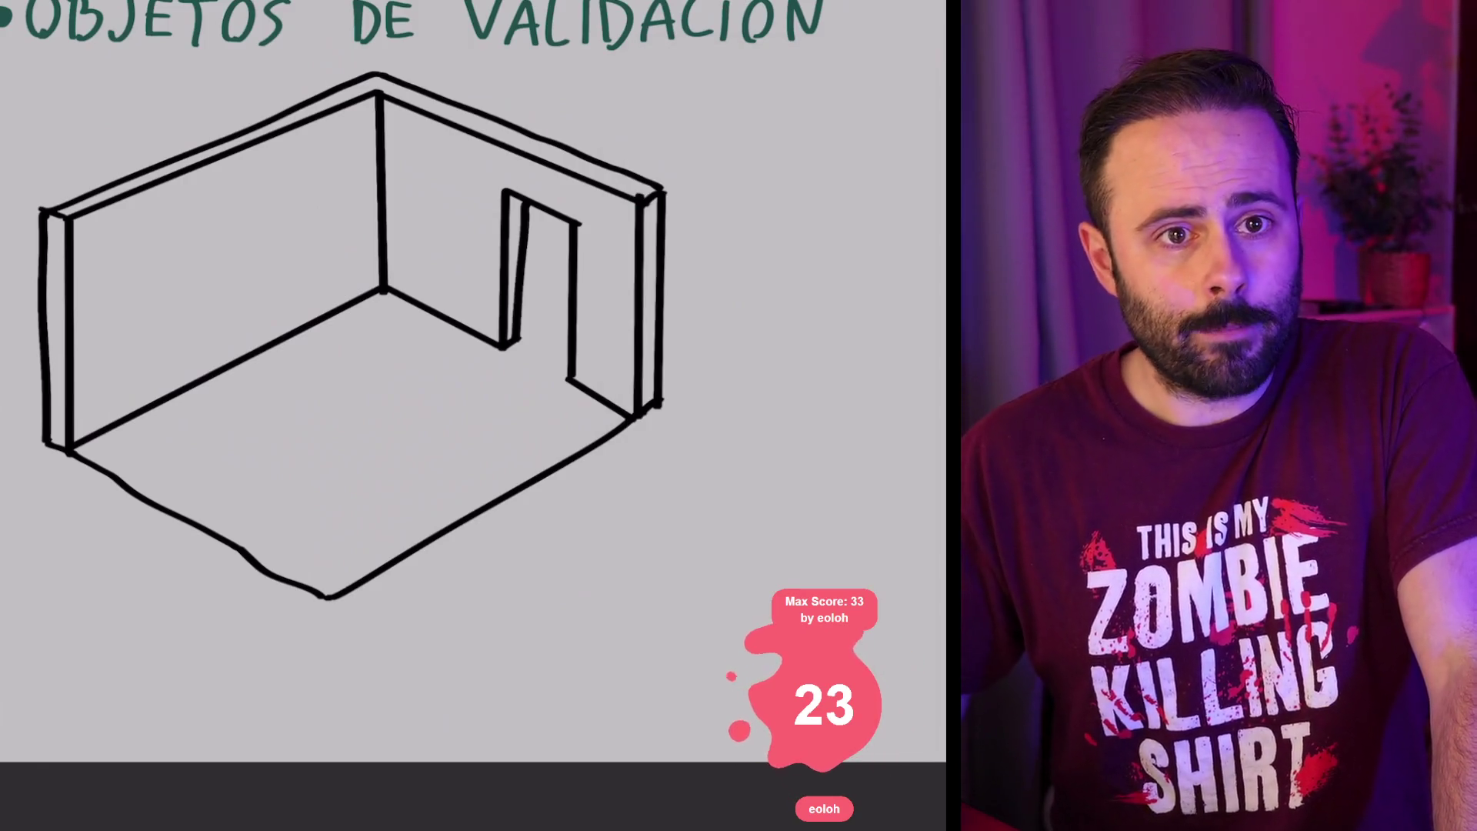
Step: Set the brush to 23 px and add a blank Layer 7 at the top of the stack
scroll(473, 385, "down", 3)
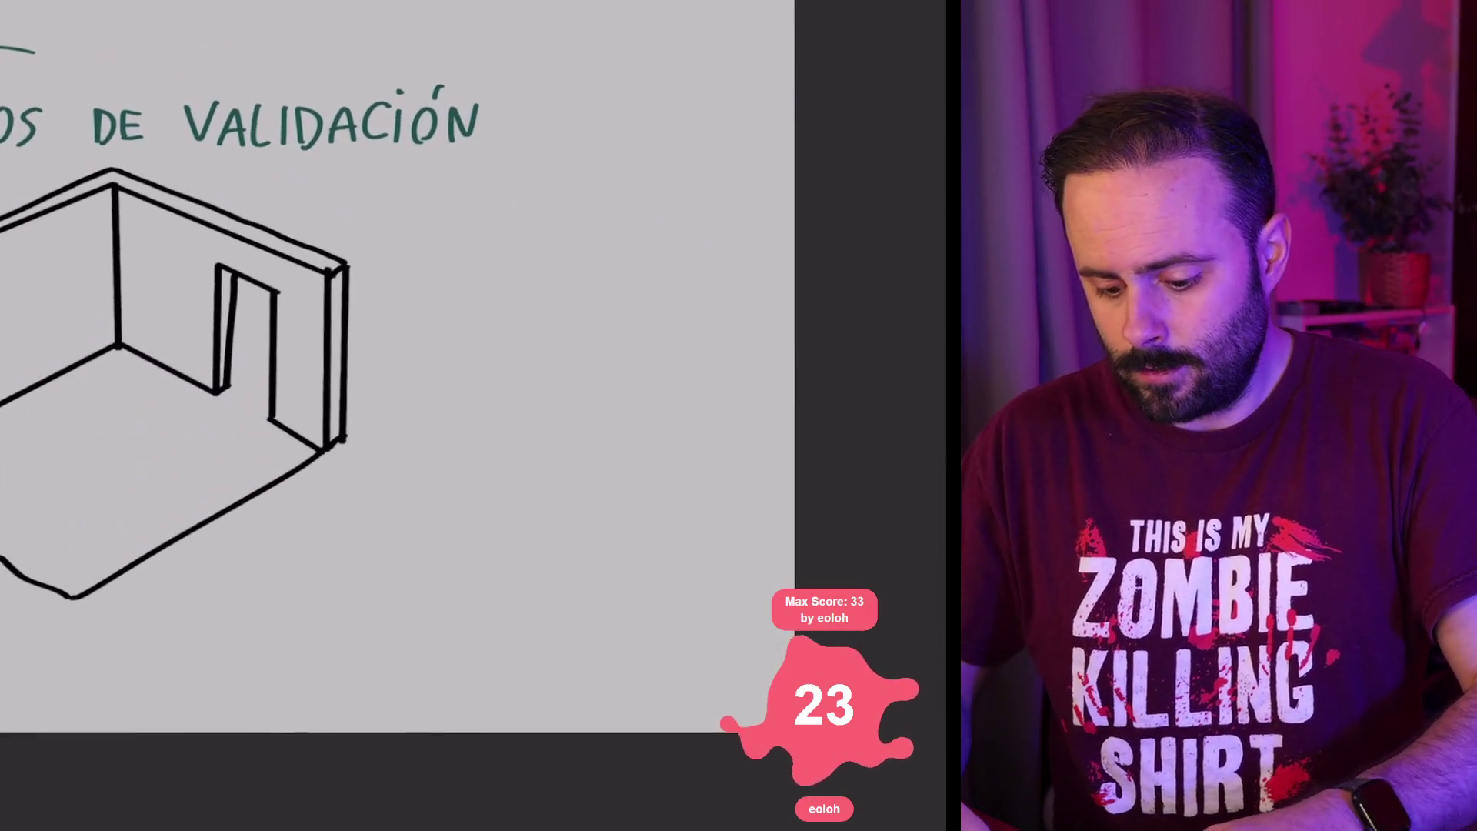
key("bracketright")
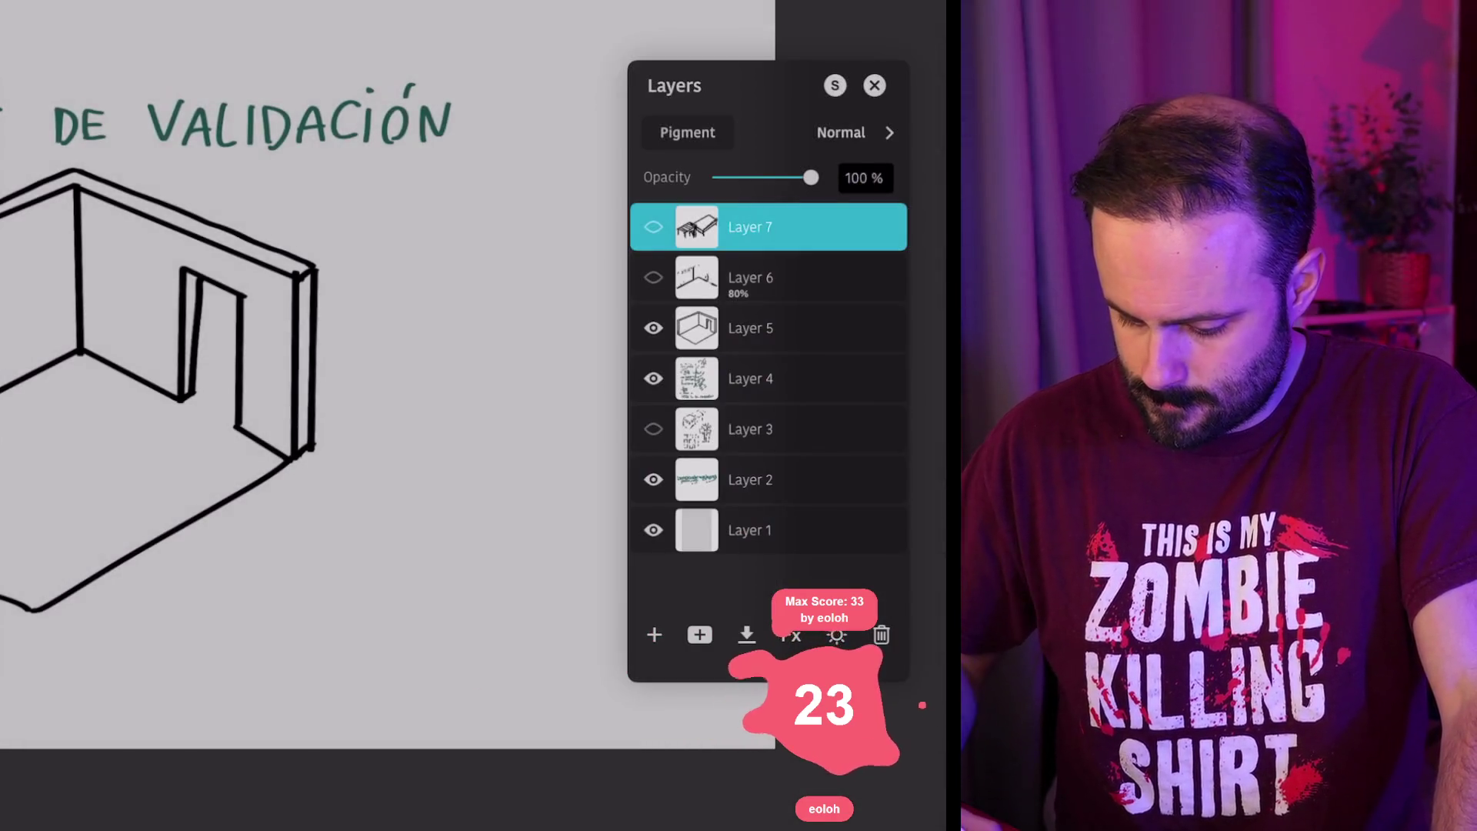
left_click(654, 633)
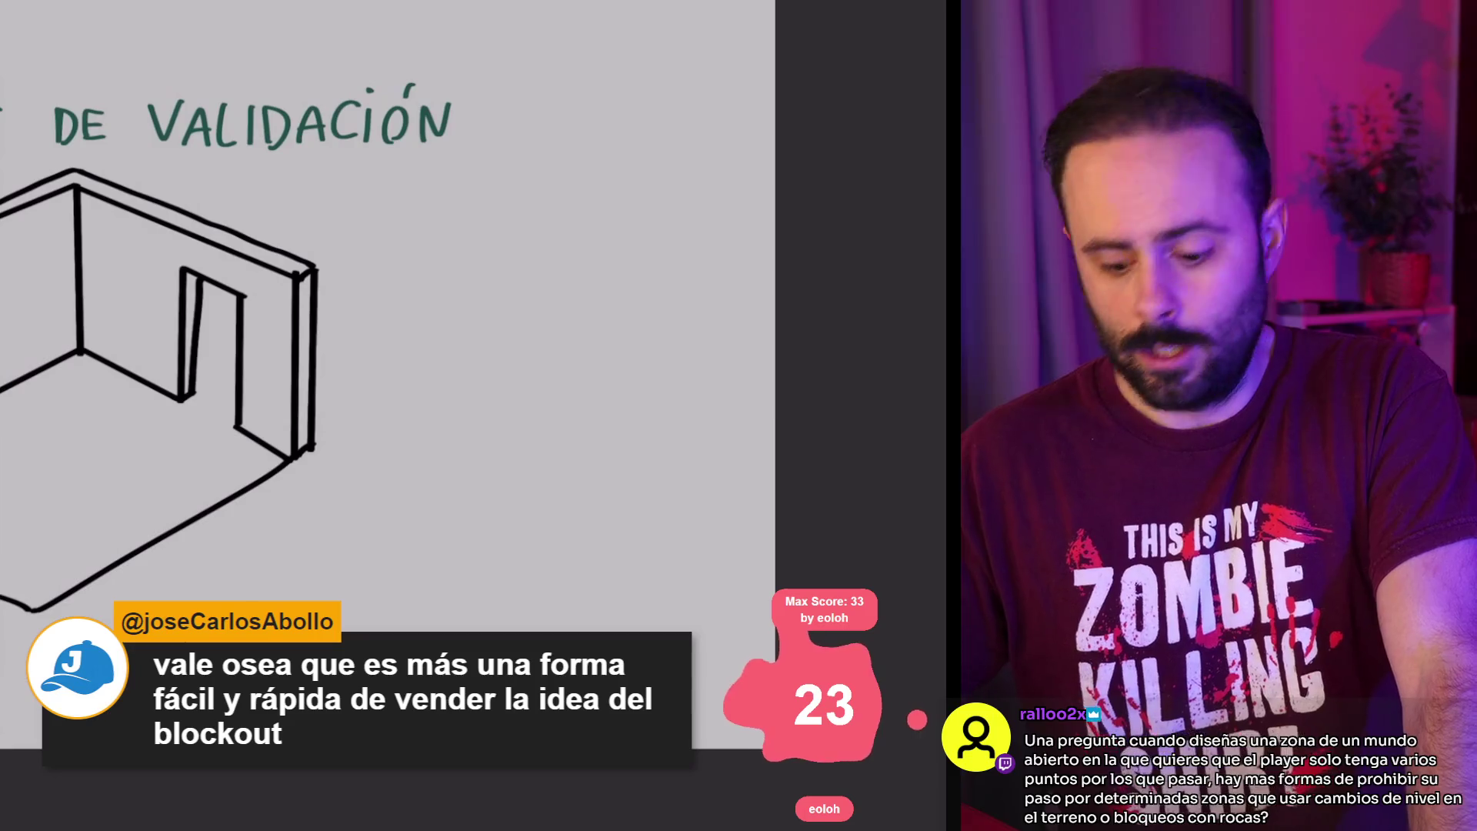
scroll(385, 346, "down", 2)
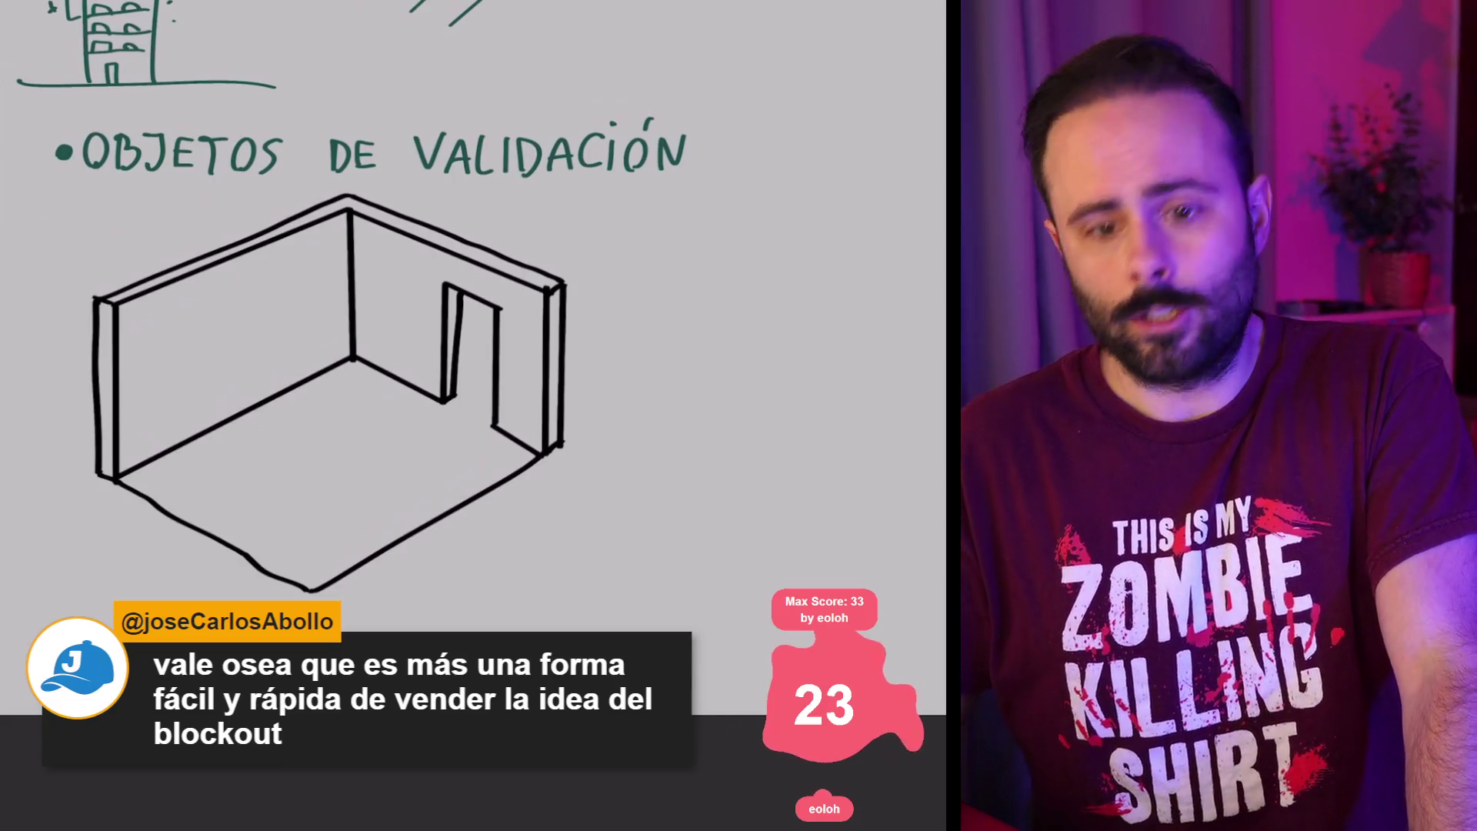
Step: Draw the walkway outline with a thickened right edge, a small ladder and two street lamps
left_click_drag(539, 346, 238, 327)
mouse_move(324, 466)
left_mouse_down()
mouse_move(380, 481)
mouse_move(452, 432)
mouse_move(497, 378)
mouse_move(440, 327)
left_mouse_up()
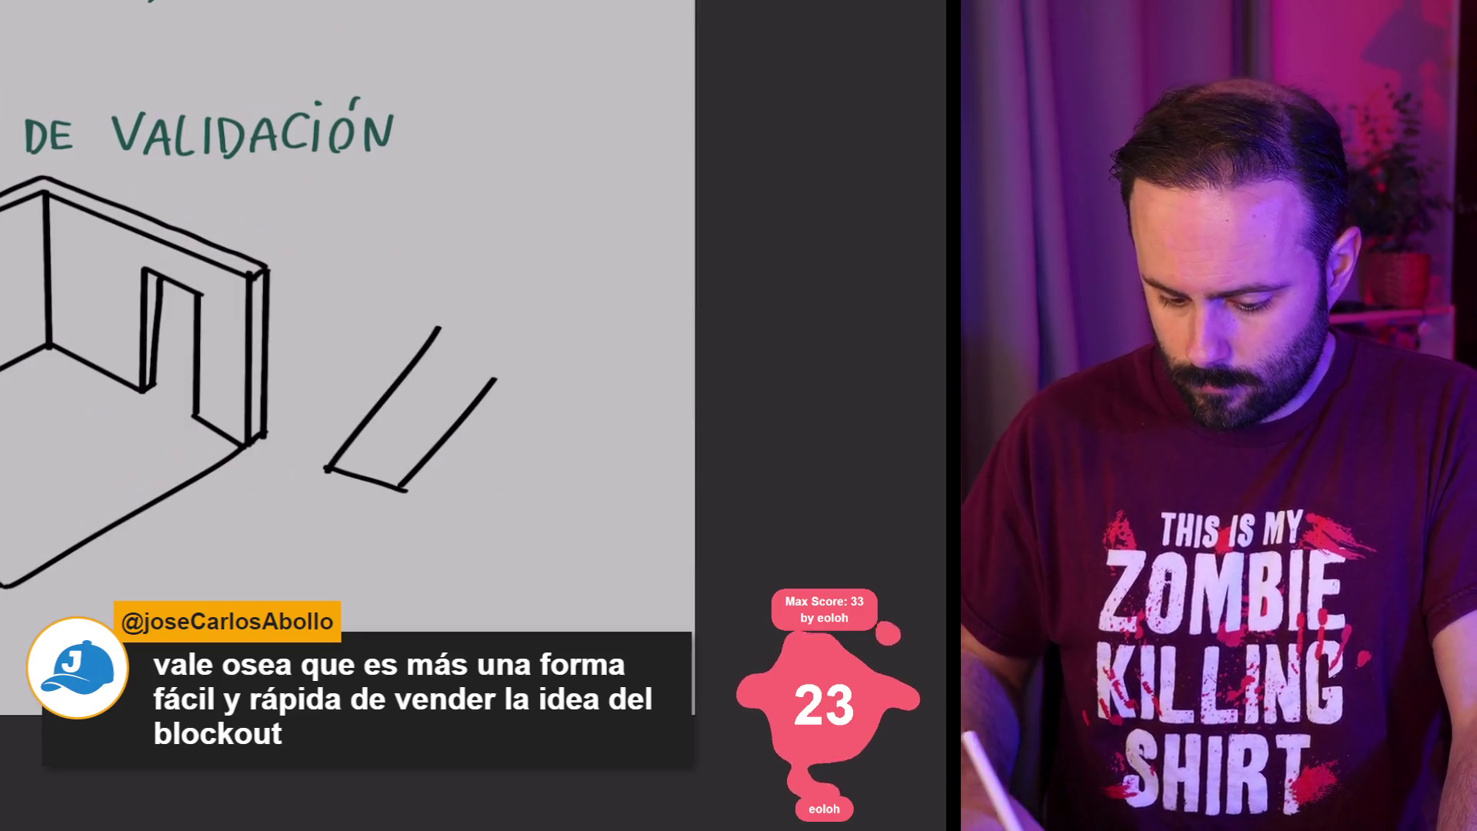
mouse_move(401, 488)
left_mouse_down()
mouse_move(411, 498)
mouse_move(519, 354)
mouse_move(411, 500)
left_mouse_up()
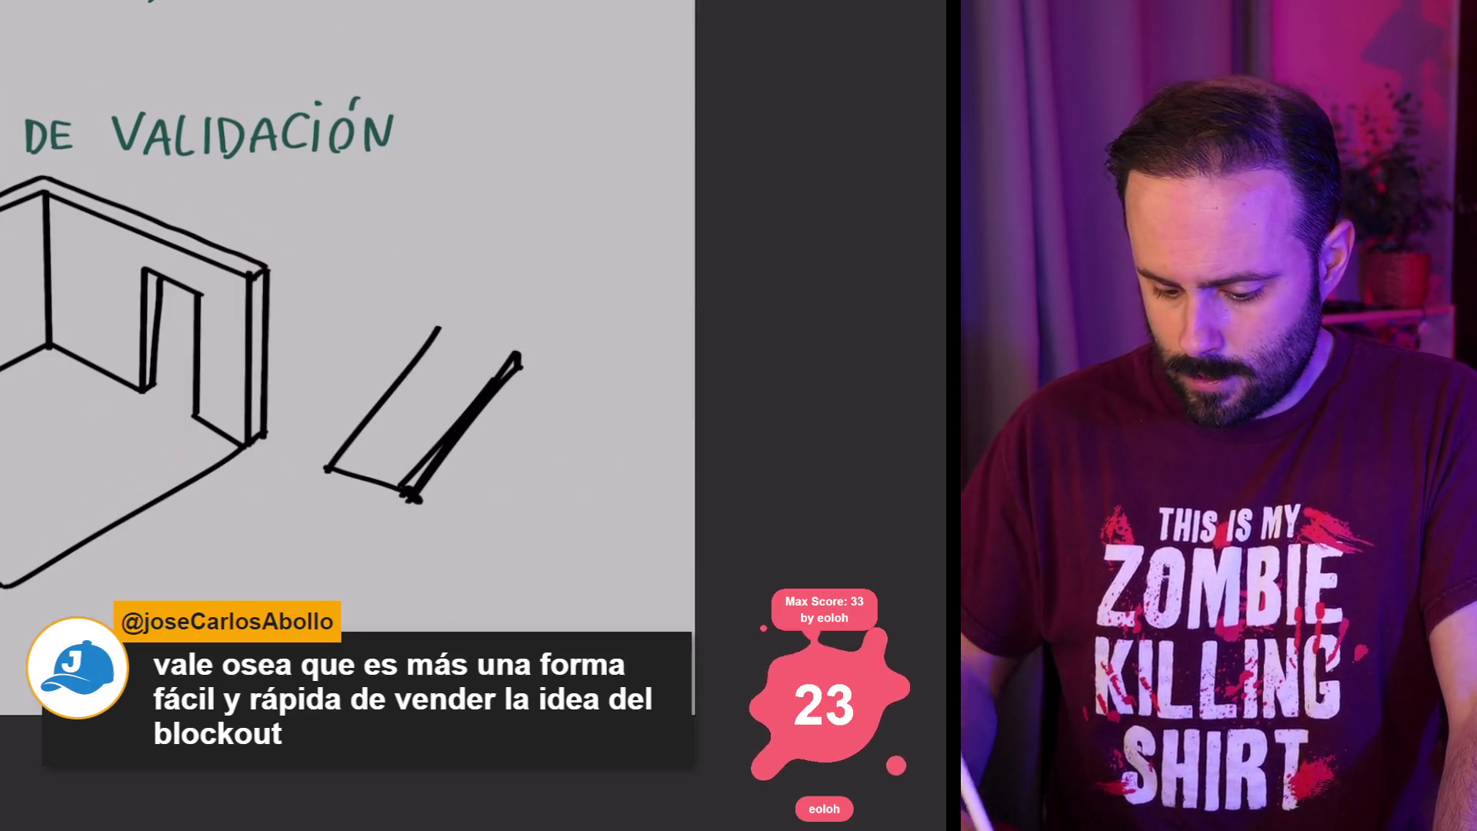
left_click_drag(420, 420, 443, 423)
mouse_move(433, 382)
left_mouse_down()
mouse_move(415, 419)
mouse_move(452, 412)
left_mouse_up()
left_click_drag(438, 395, 454, 396)
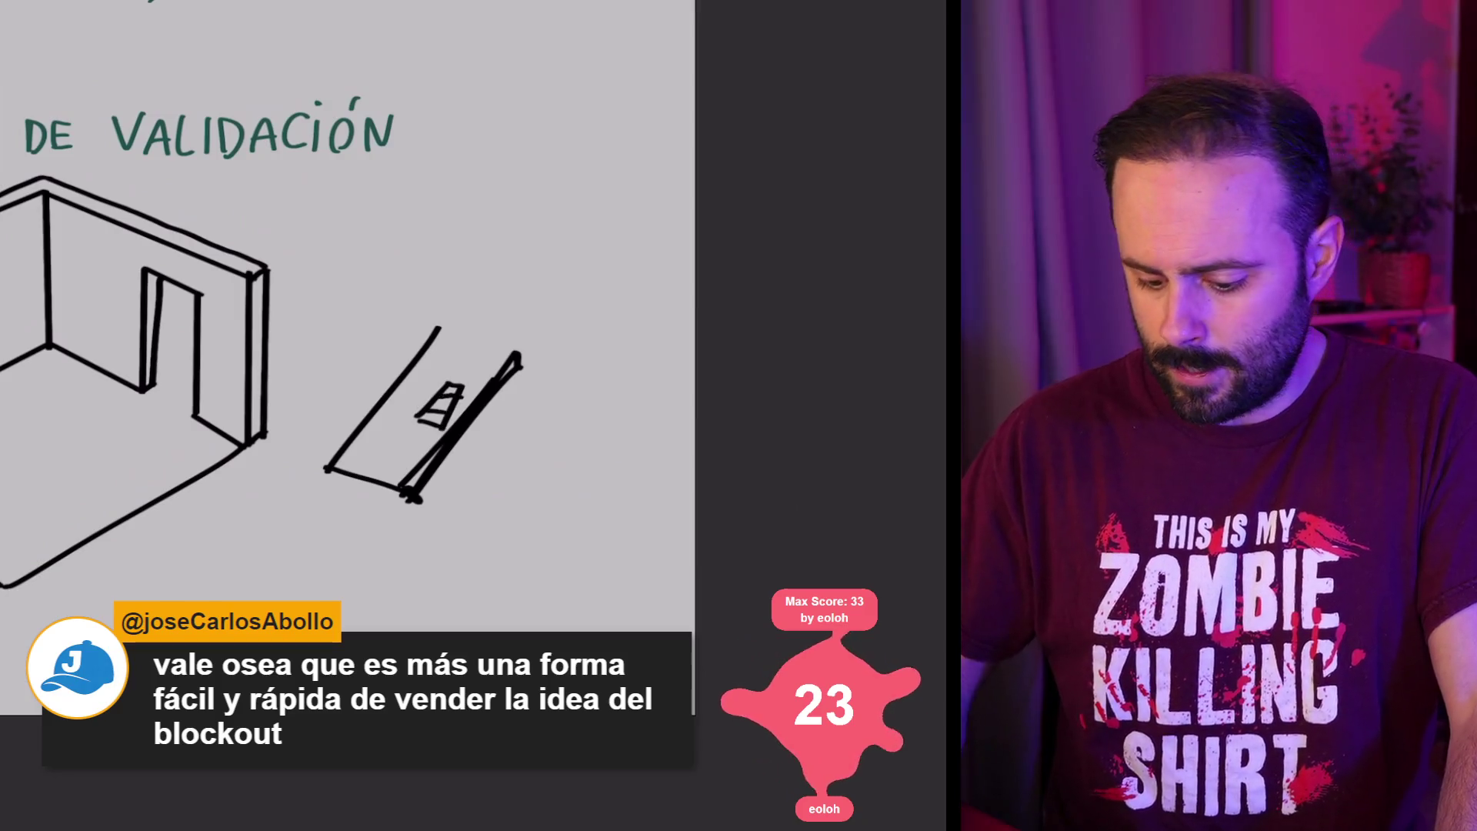
mouse_move(504, 329)
left_mouse_down()
mouse_move(529, 130)
mouse_move(531, 143)
left_mouse_up()
mouse_move(581, 237)
left_mouse_down()
mouse_move(585, 48)
mouse_move(631, 37)
left_mouse_up()
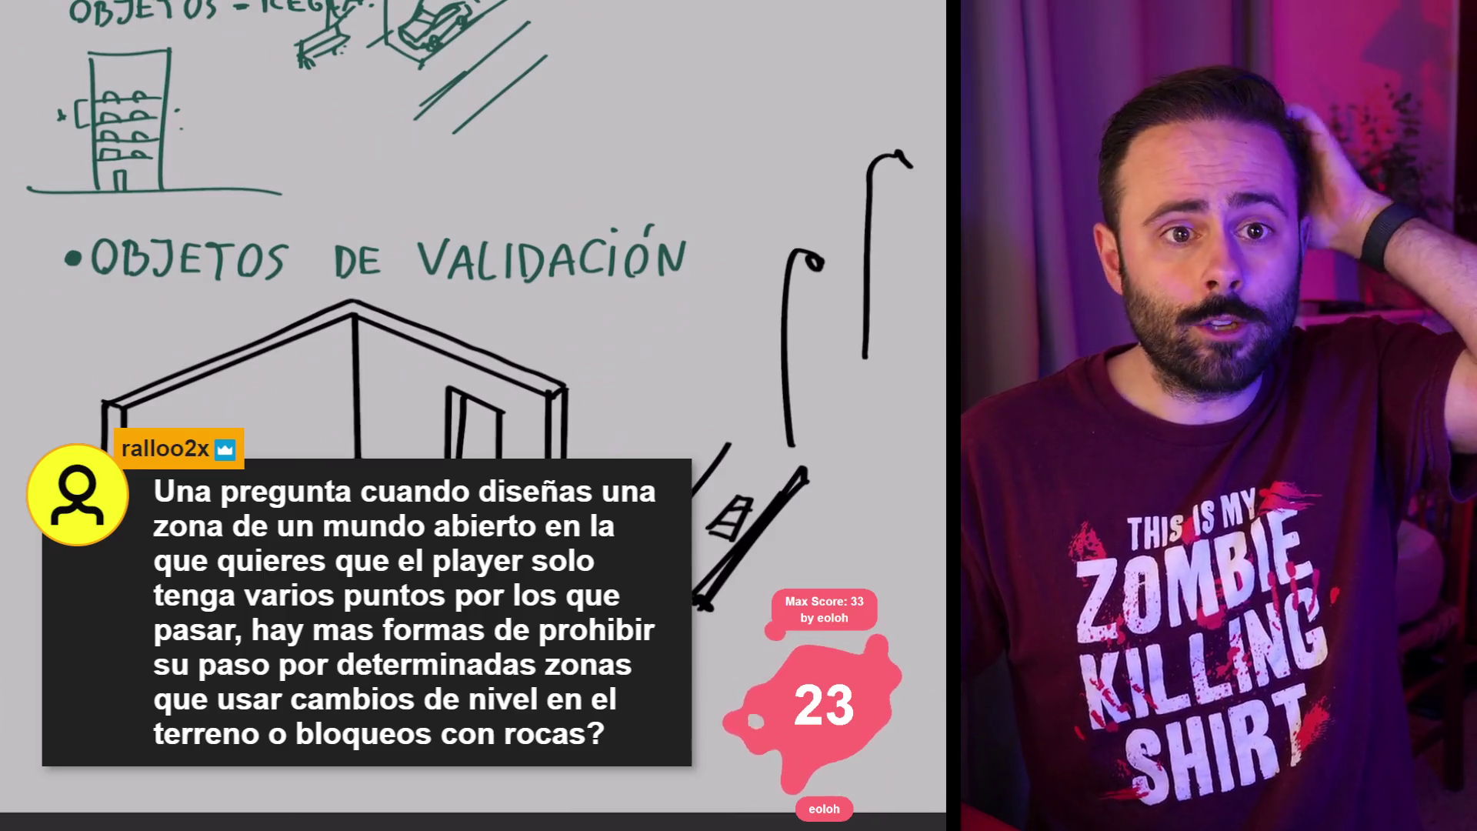
Step: Pan to the empty square and dot its centre, undoing the five trial burst lines
scroll(473, 416, "up", 2)
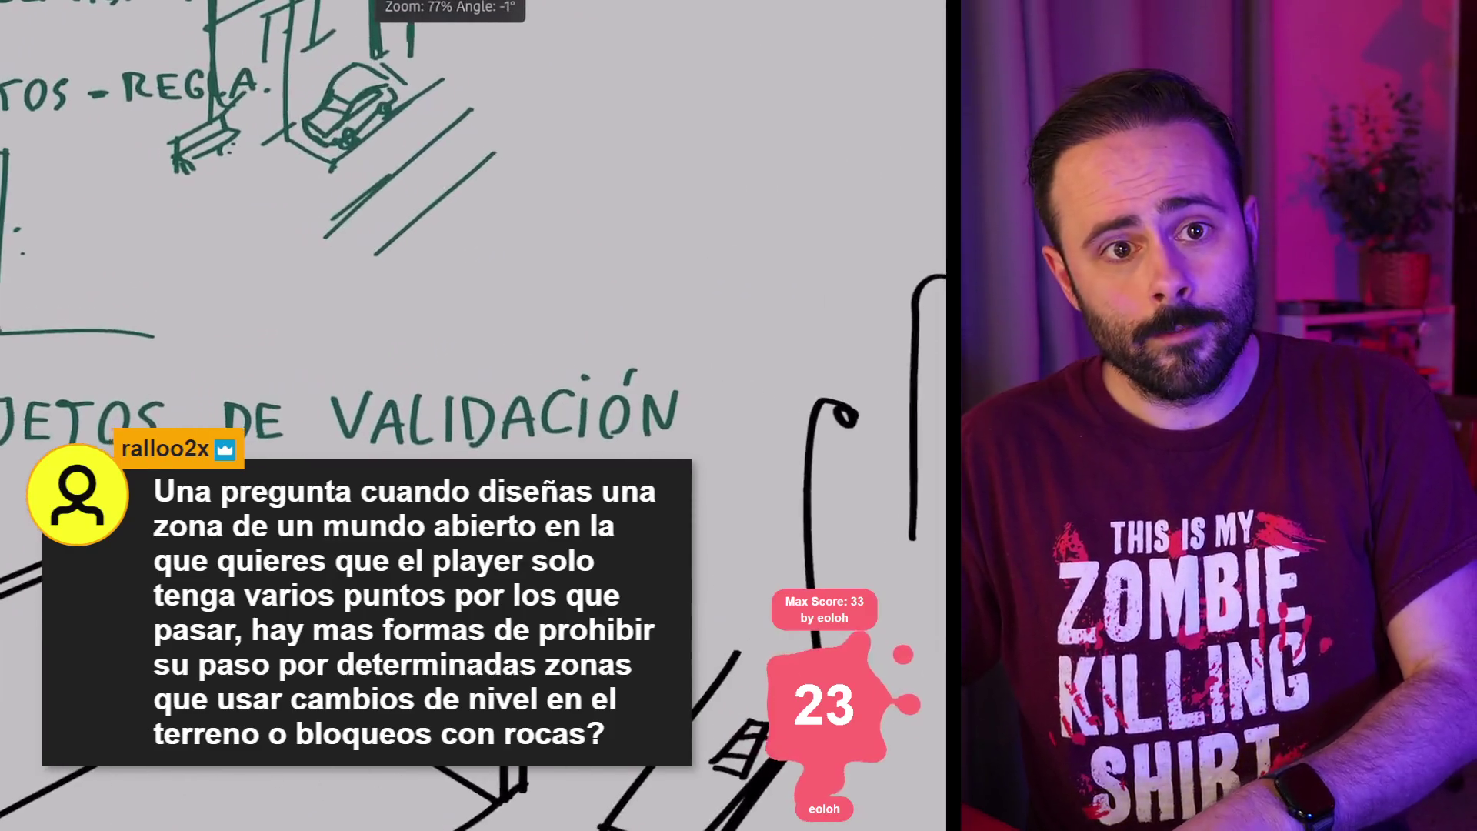
scroll(499, 123, "up", 1)
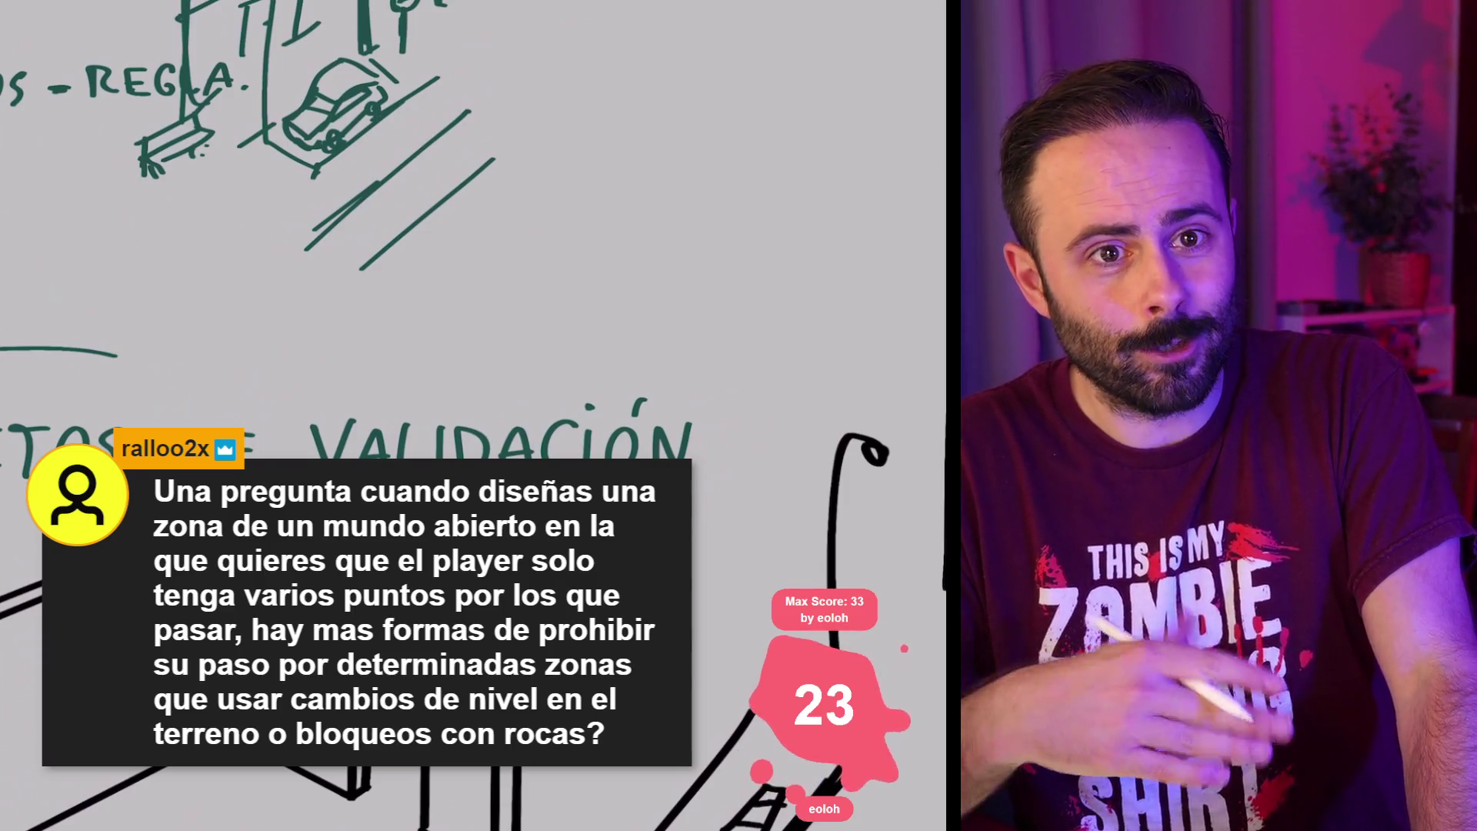
mouse_move(781, 256)
left_mouse_down()
mouse_move(496, 394)
mouse_move(285, 134)
mouse_move(496, 406)
left_mouse_up()
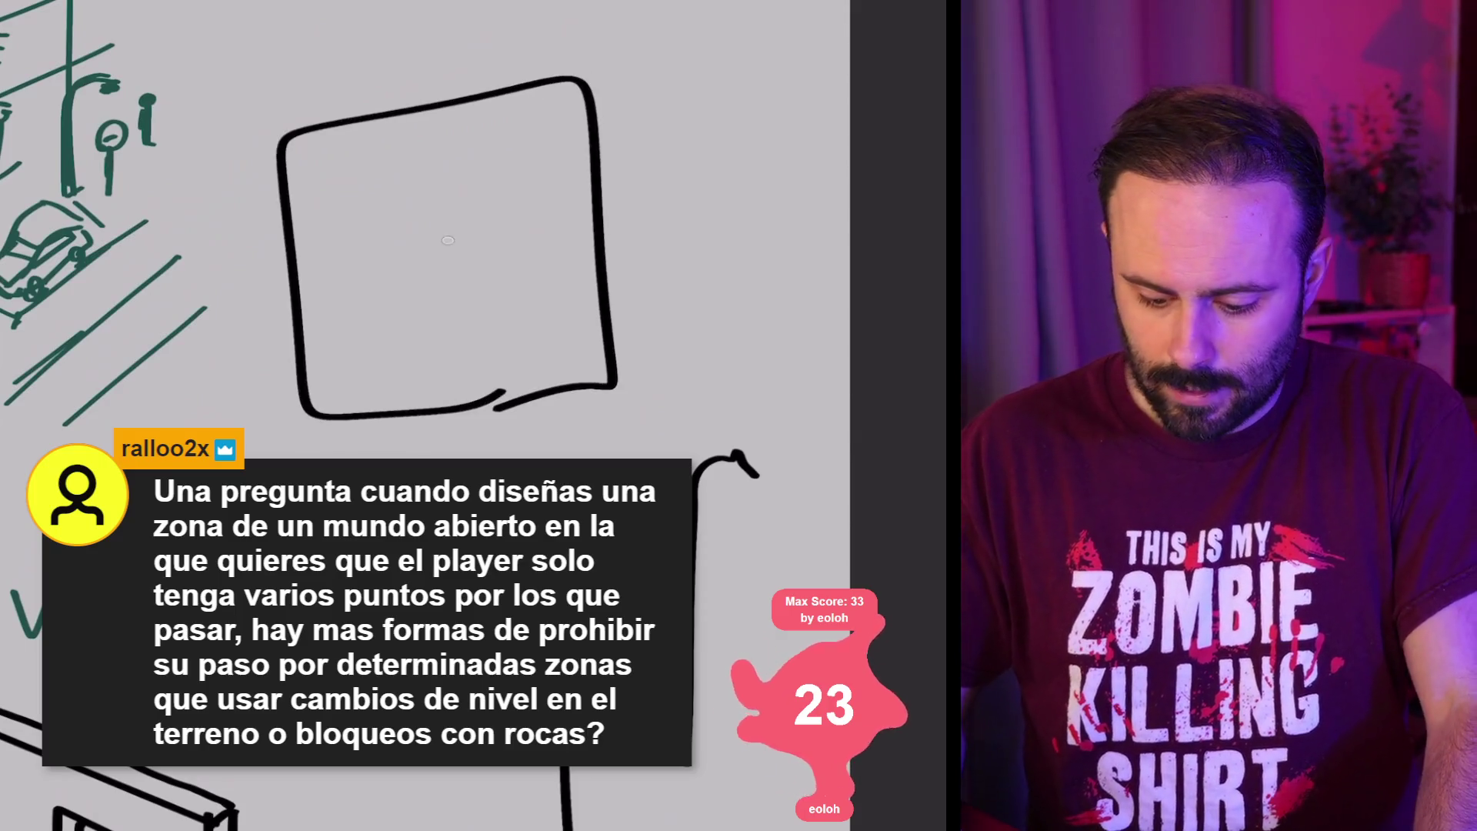
left_click(448, 235)
left_click_drag(438, 144, 443, 187)
left_click_drag(504, 146, 475, 183)
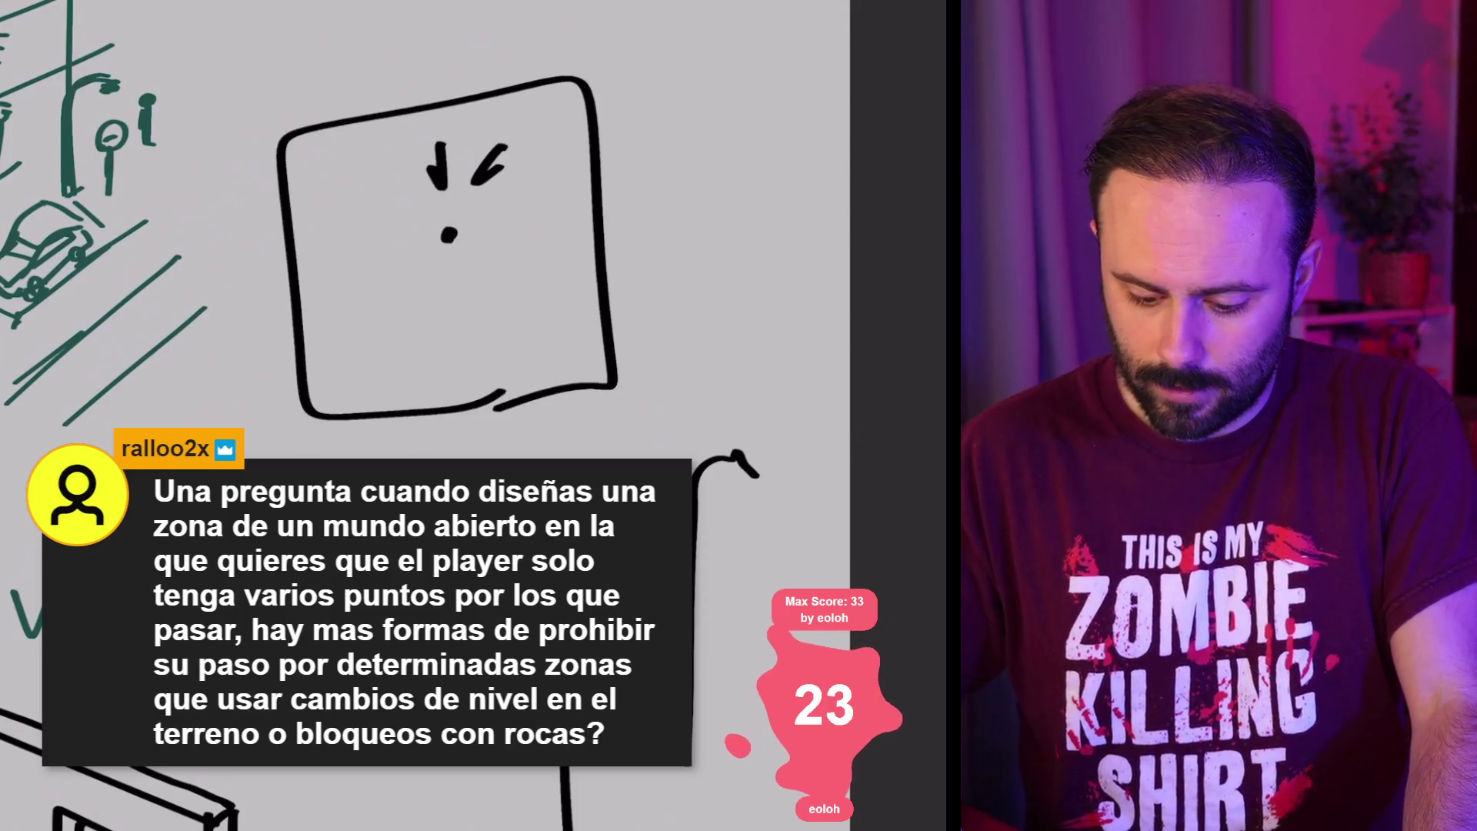
left_click_drag(378, 191, 414, 215)
left_click_drag(427, 296, 405, 319)
left_click_drag(489, 288, 485, 323)
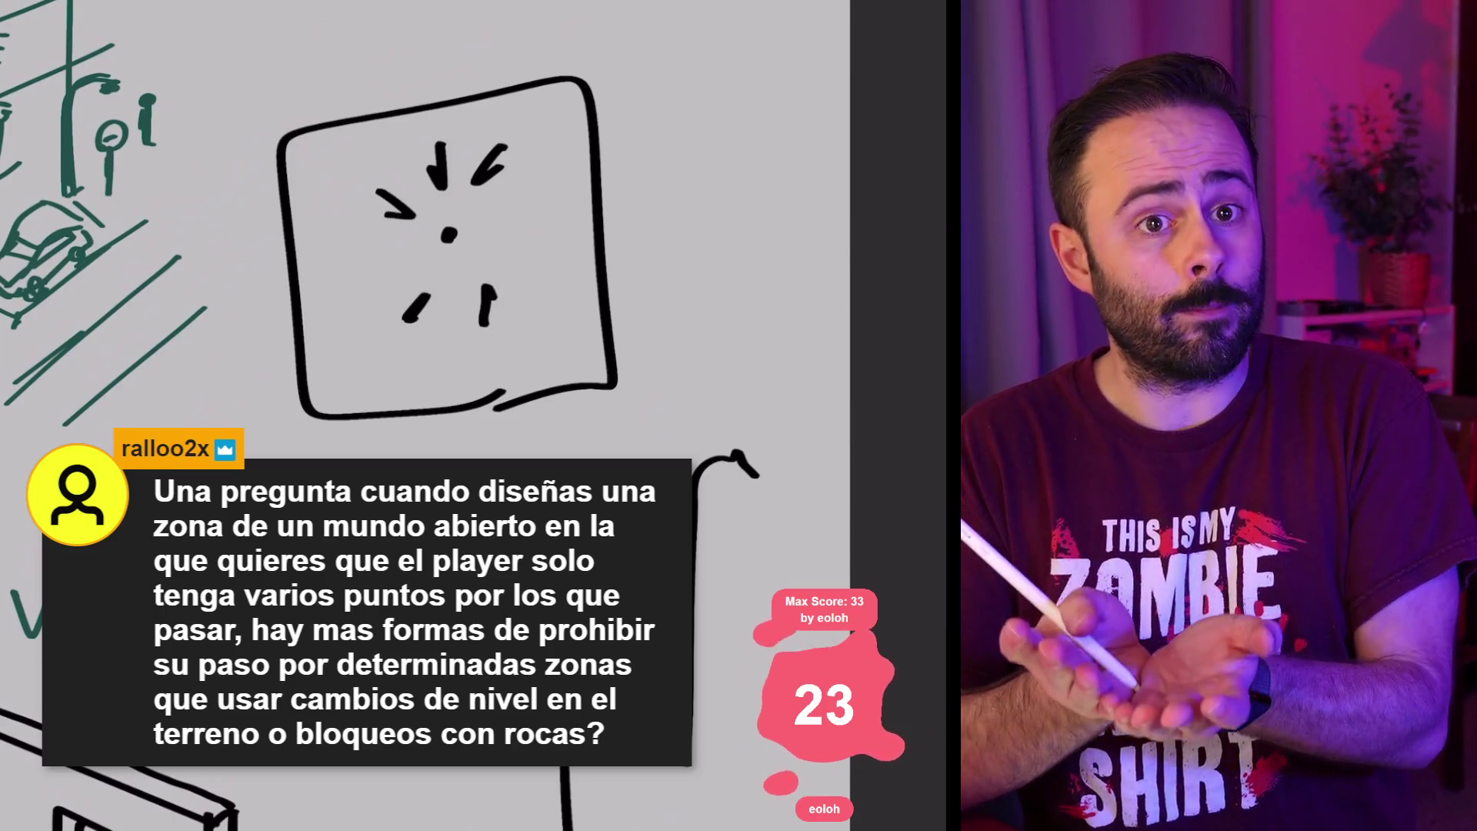
key("ctrl+z")
key("ctrl+z")
key("ctrl+z")
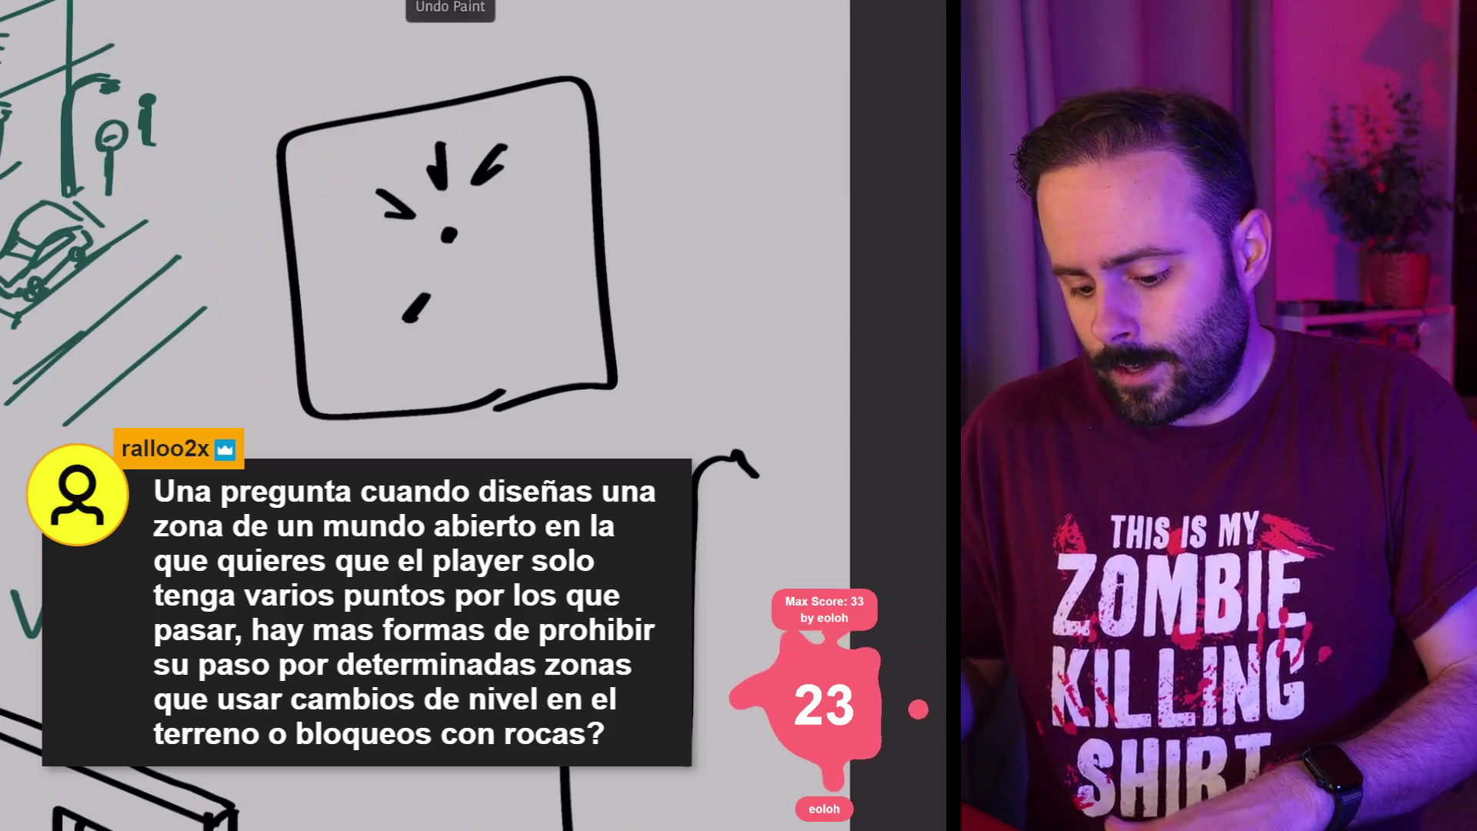
key("ctrl+z")
key("ctrl+z")
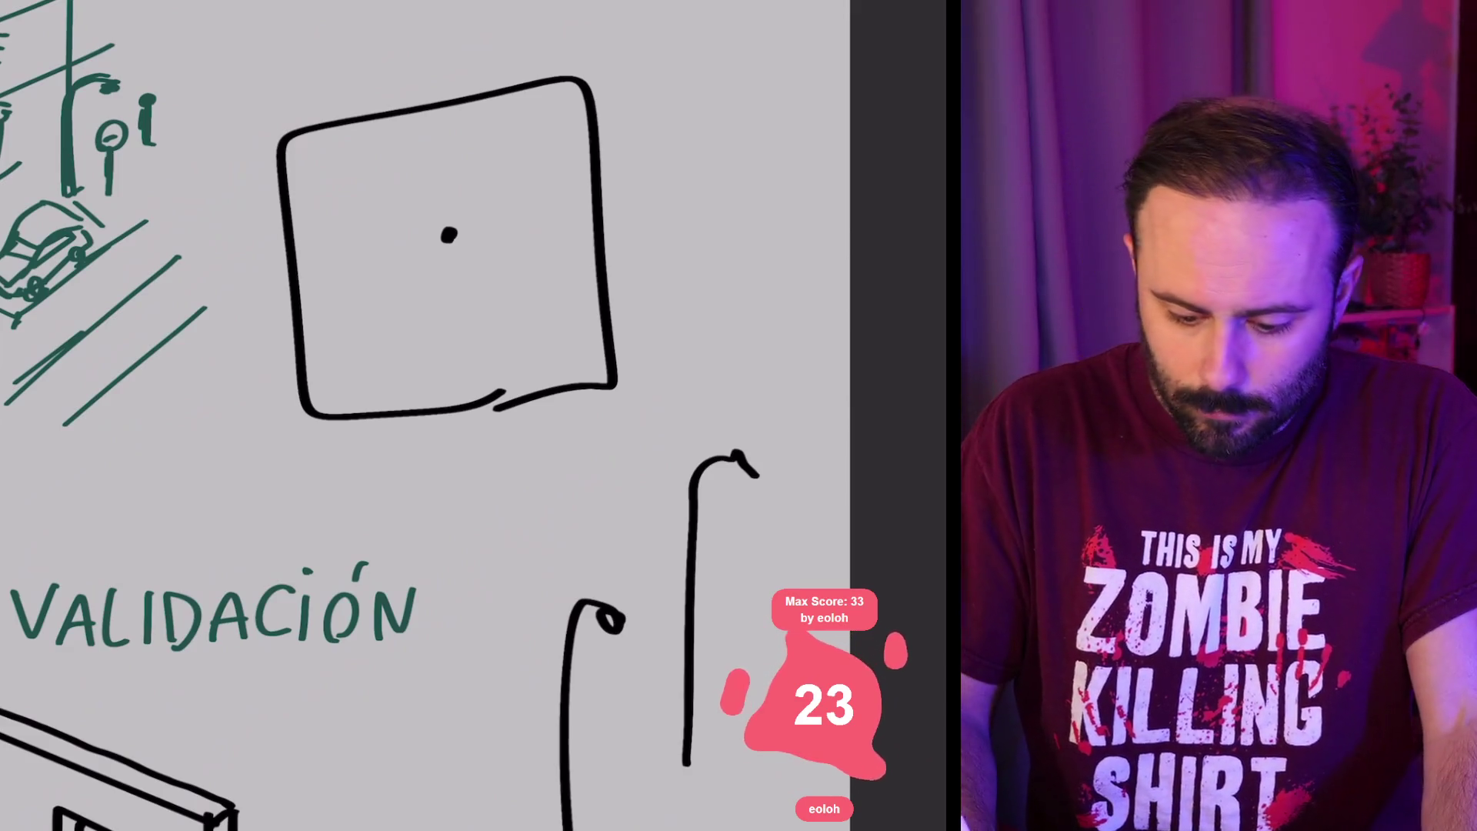
Step: With a 7 px brush, draw diamond and X fragments, an arrow and motion lines around the dot
key("bracketleft")
key("bracketleft")
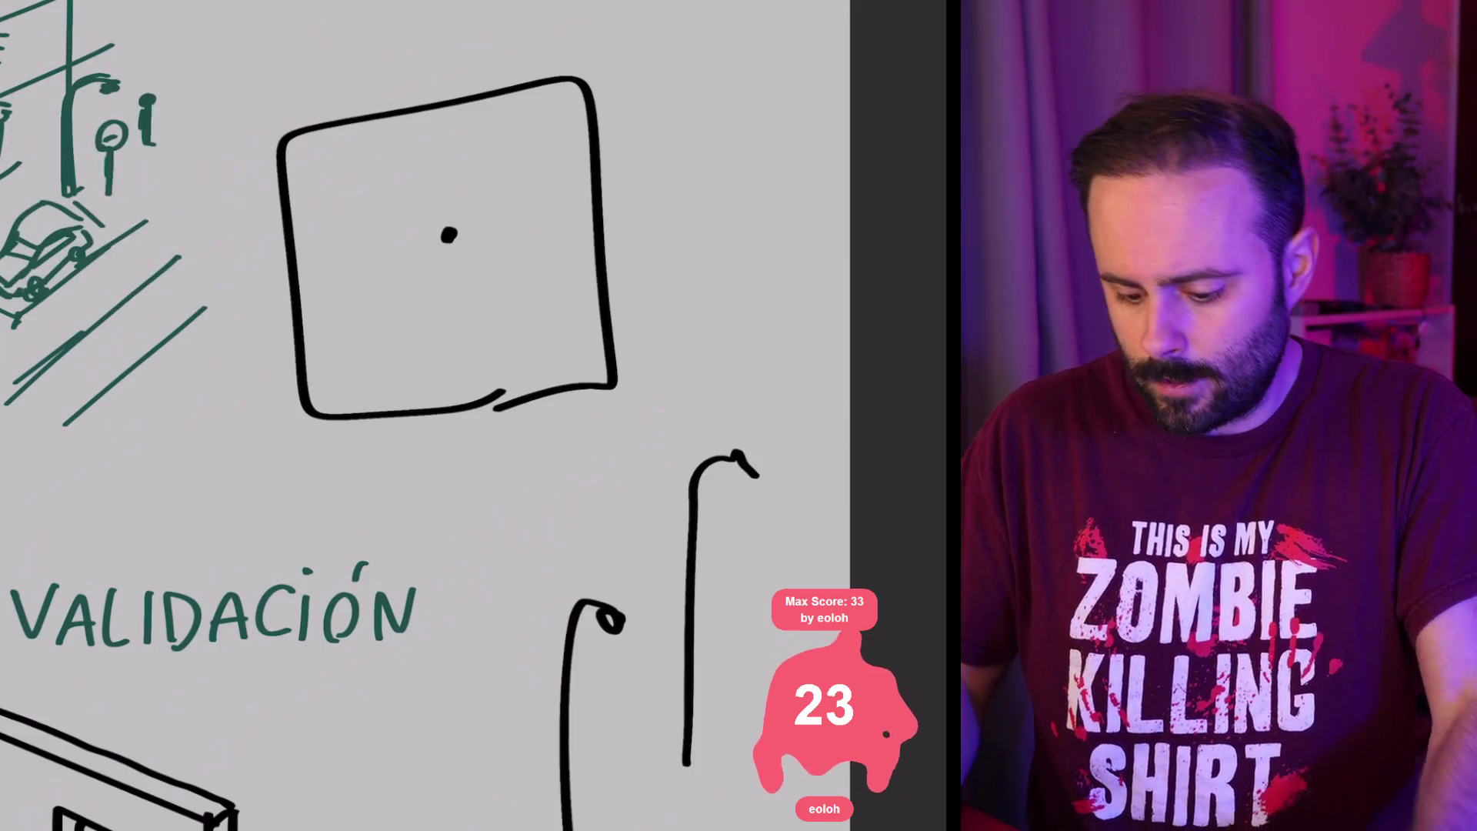
scroll(423, 415, "up", 1)
scroll(423, 415, "up", 1)
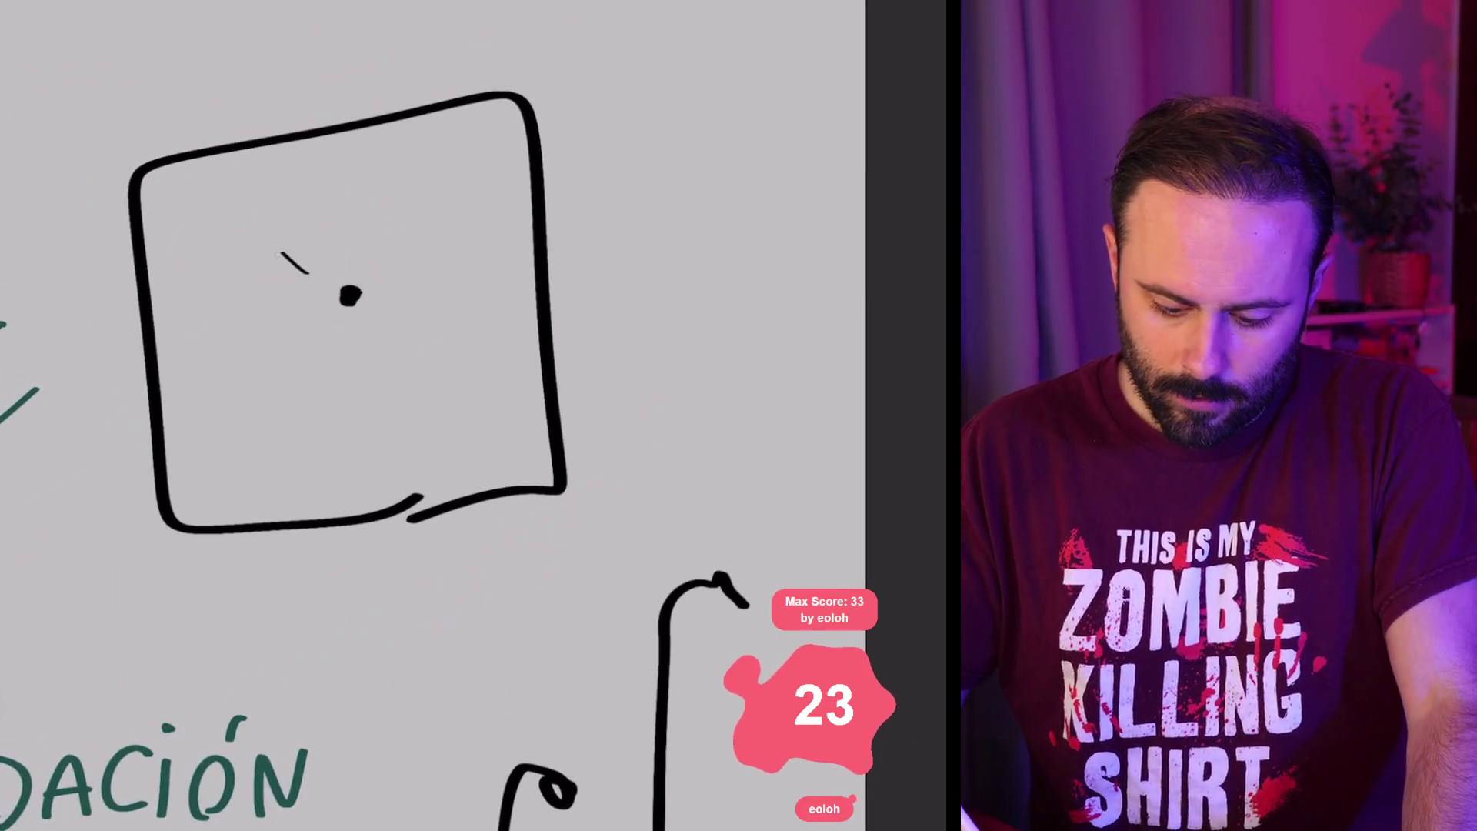
left_click_drag(309, 272, 278, 252)
mouse_move(257, 315)
left_mouse_down()
mouse_move(331, 374)
mouse_move(256, 323)
left_mouse_up()
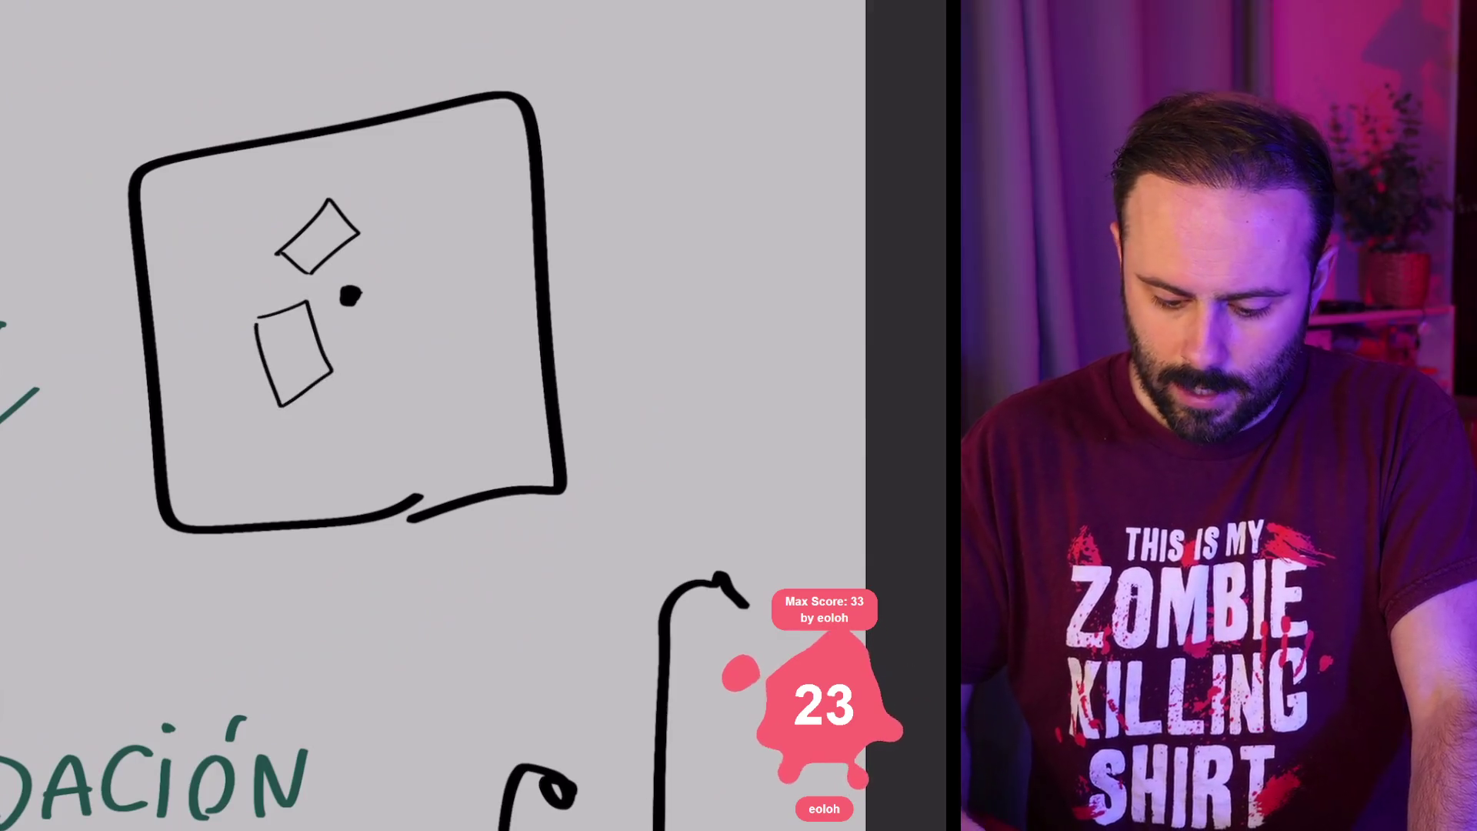
mouse_move(331, 376)
left_mouse_down()
mouse_move(366, 363)
mouse_move(431, 278)
mouse_move(451, 318)
left_mouse_up()
left_click_drag(420, 305, 454, 331)
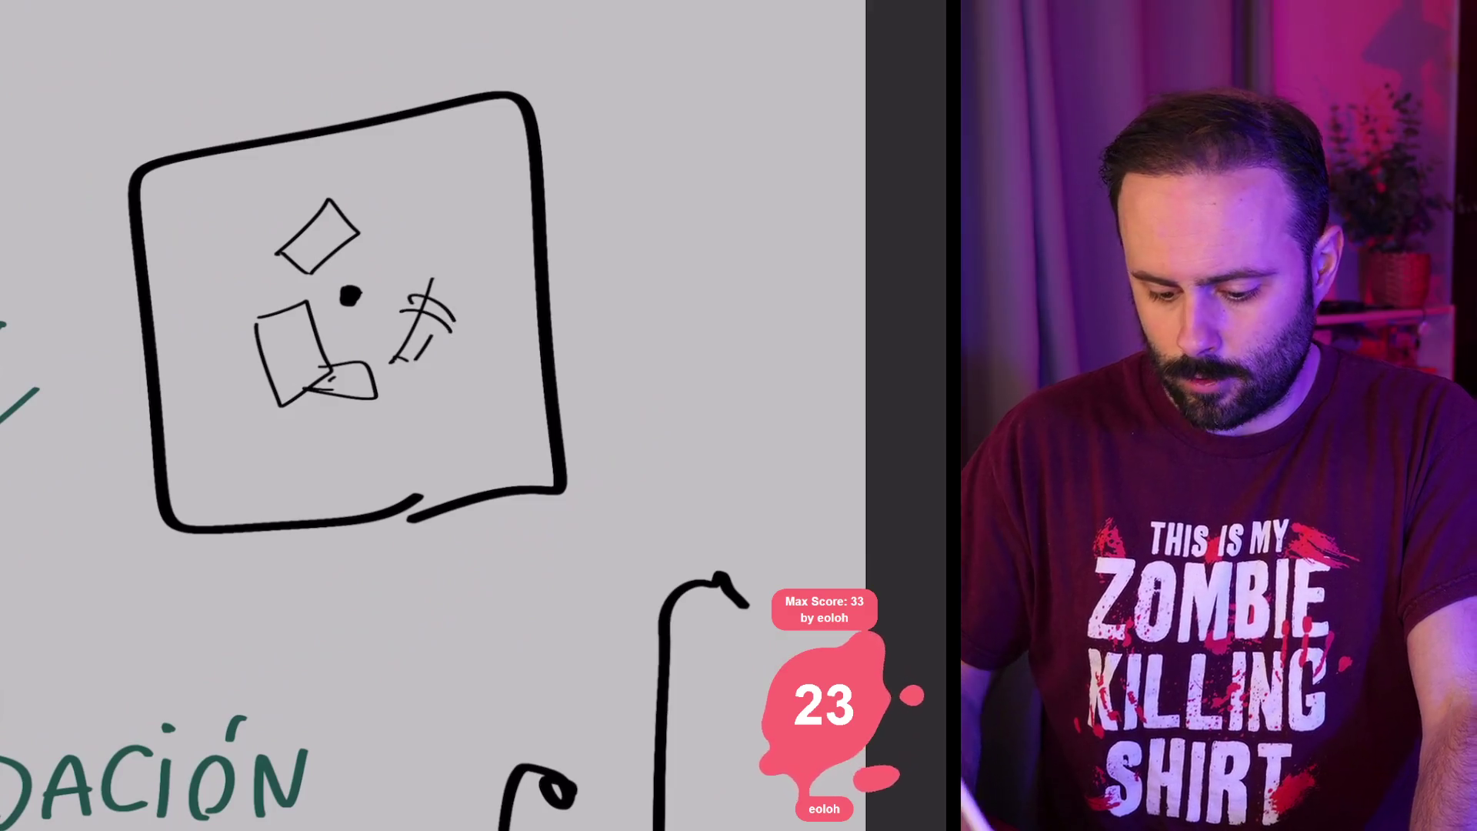
left_click_drag(207, 268, 302, 291)
left_click_drag(279, 272, 297, 295)
left_click_drag(432, 180, 401, 245)
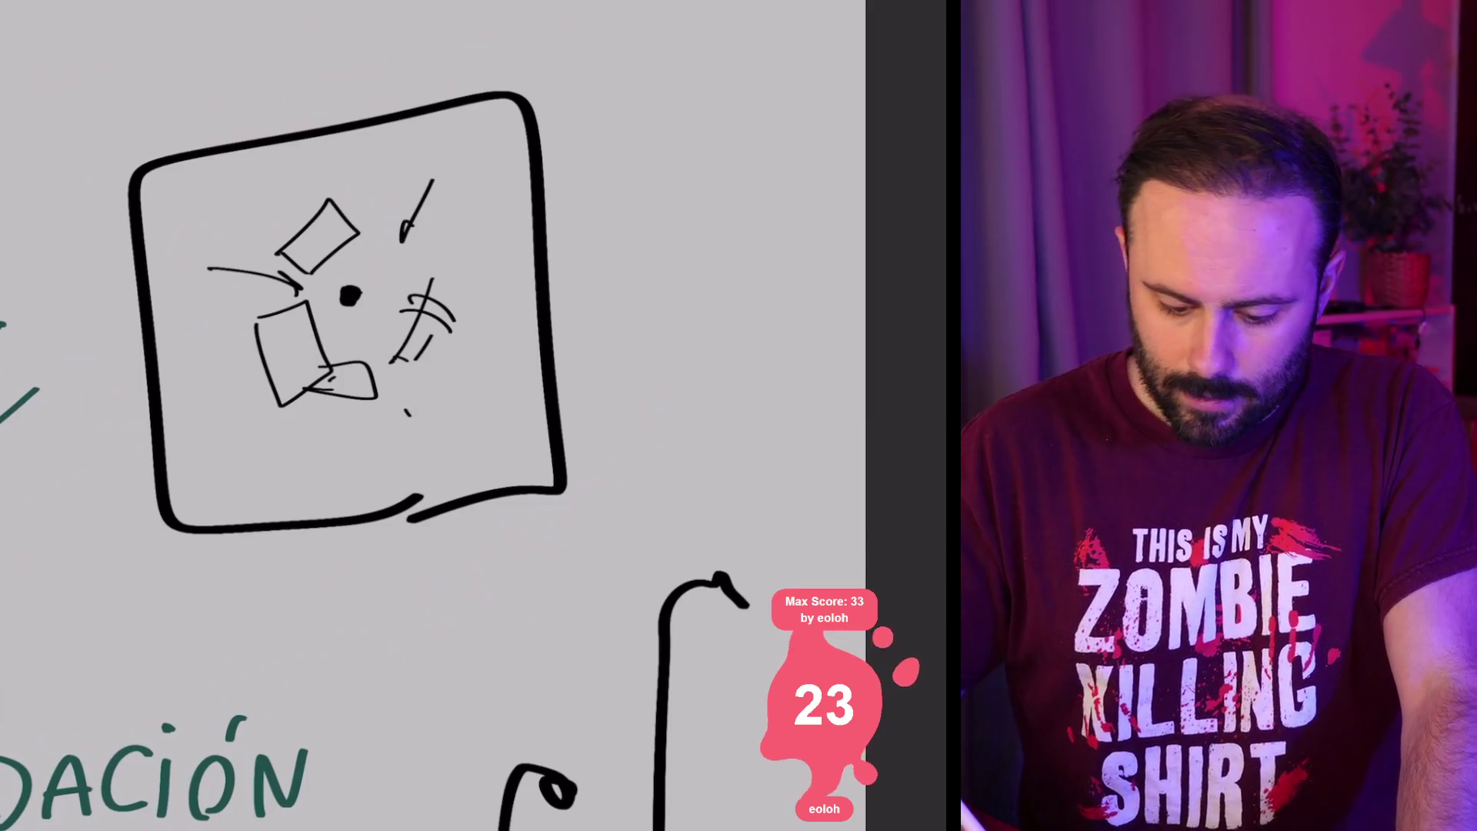
left_click_drag(194, 250, 260, 176)
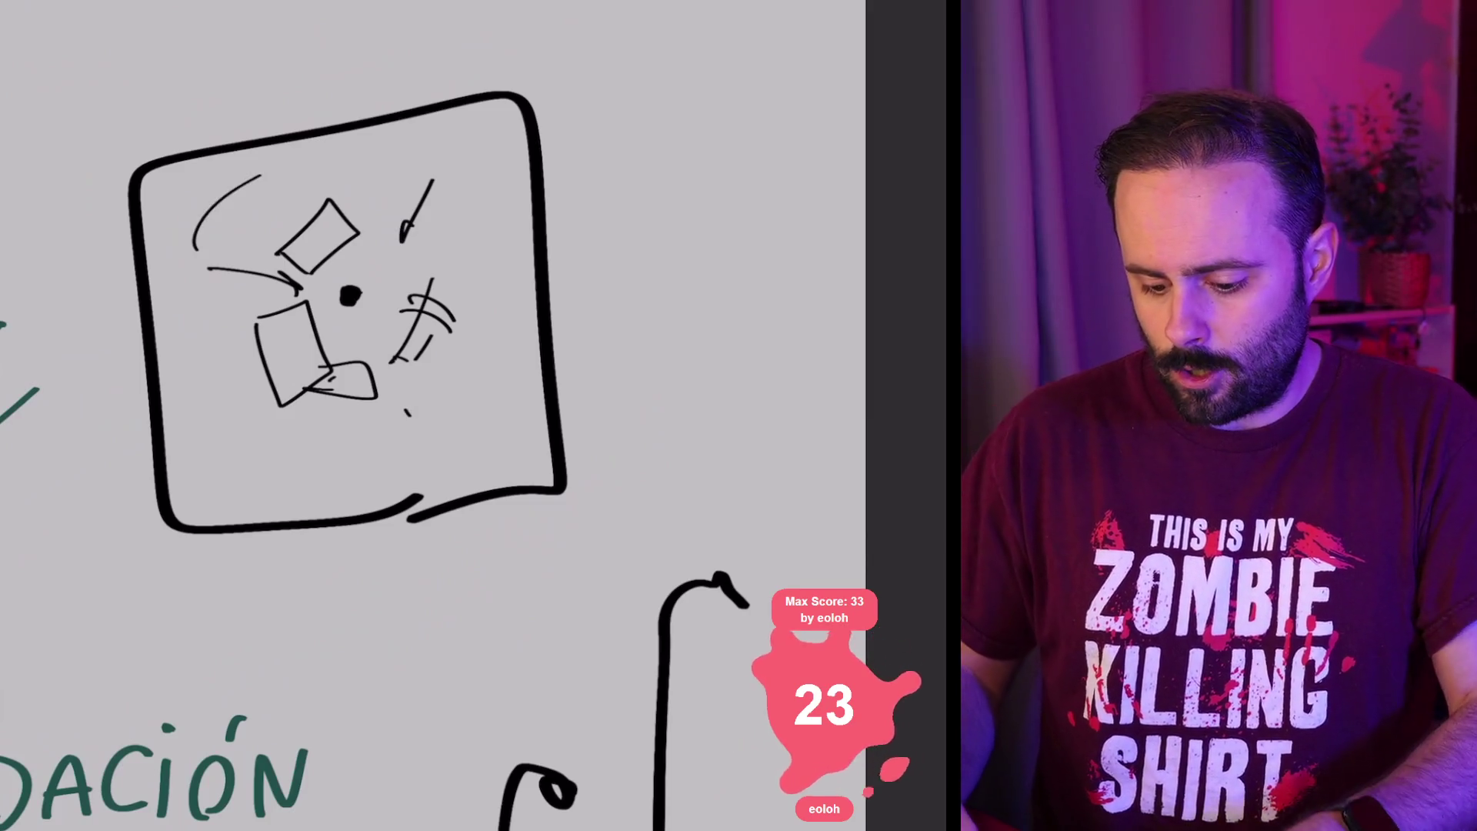
Step: Ring the square with a large ellipse and add short motion marks above it
mouse_move(493, 250)
left_mouse_down()
mouse_move(254, 600)
mouse_move(573, 462)
left_mouse_up()
left_click_drag(362, 250, 485, 584)
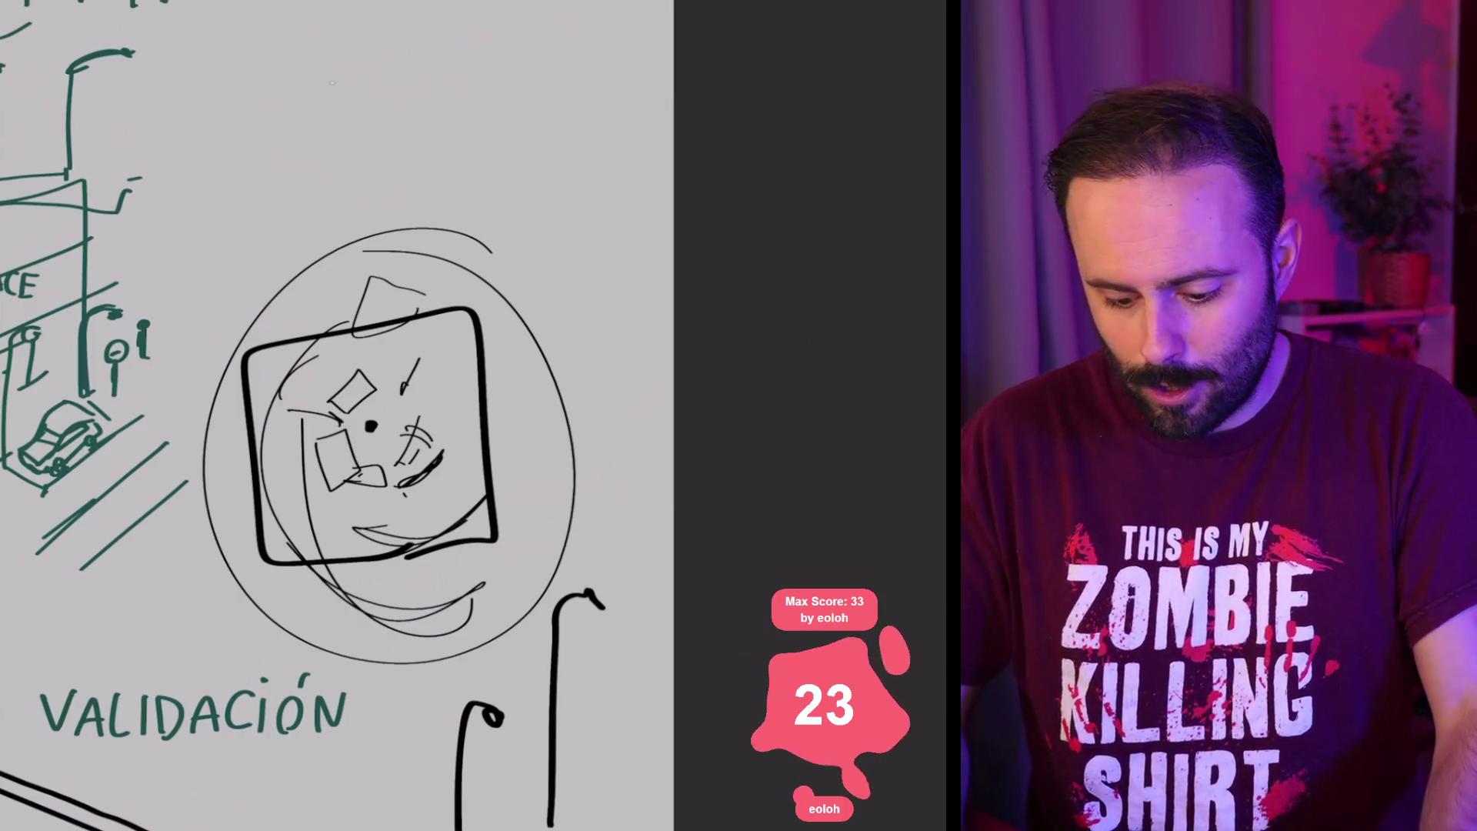
left_click_drag(345, 75, 377, 98)
mouse_move(420, 62)
left_mouse_down()
mouse_move(413, 90)
mouse_move(448, 94)
mouse_move(382, 169)
left_mouse_up()
left_click_drag(413, 116, 397, 180)
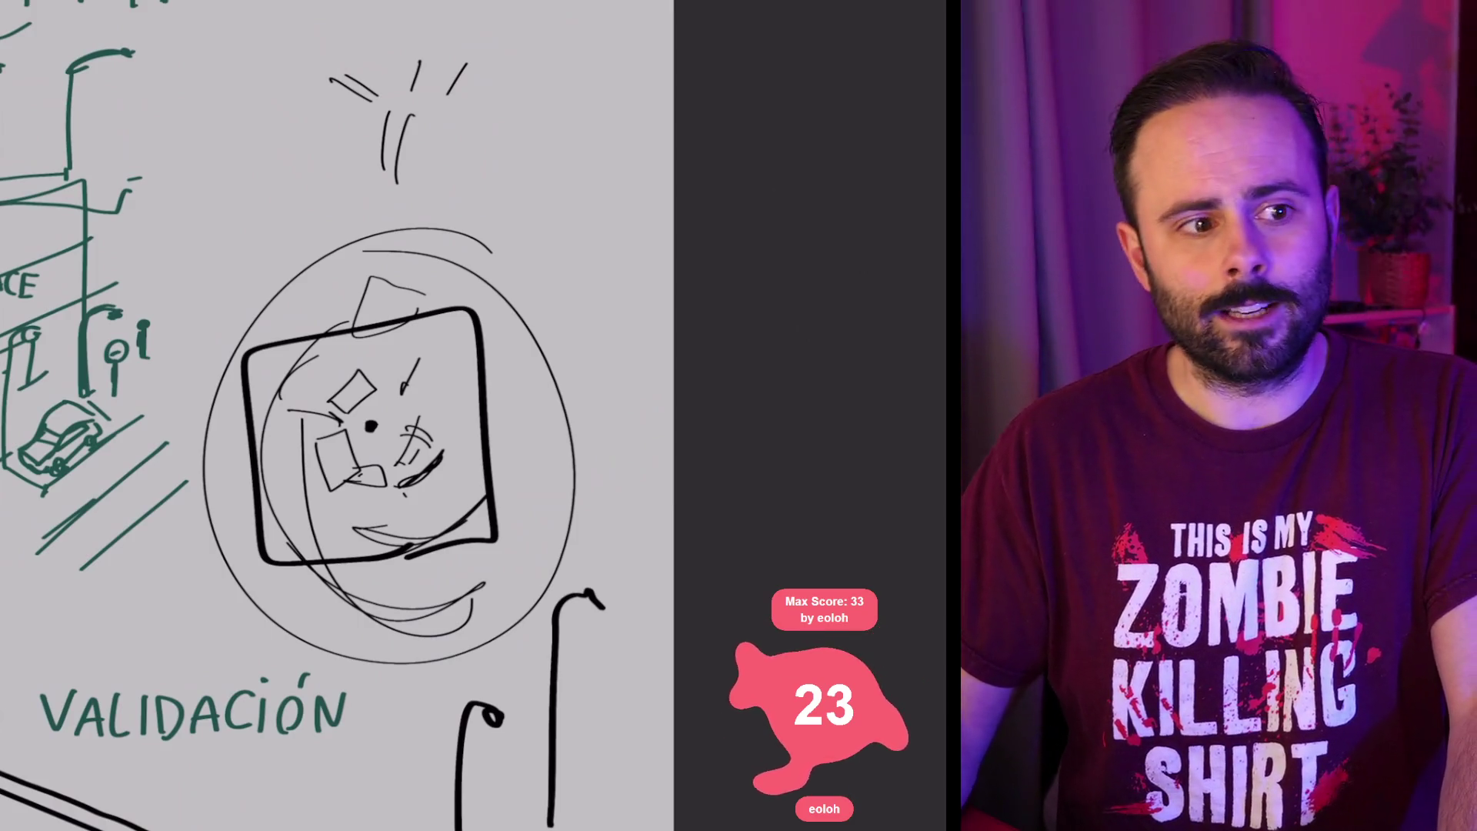
Step: Undo the explosion marks, the fragments inside the square, and the square itself
key("ctrl+z")
key("ctrl+z")
key("ctrl+z")
key("ctrl+z")
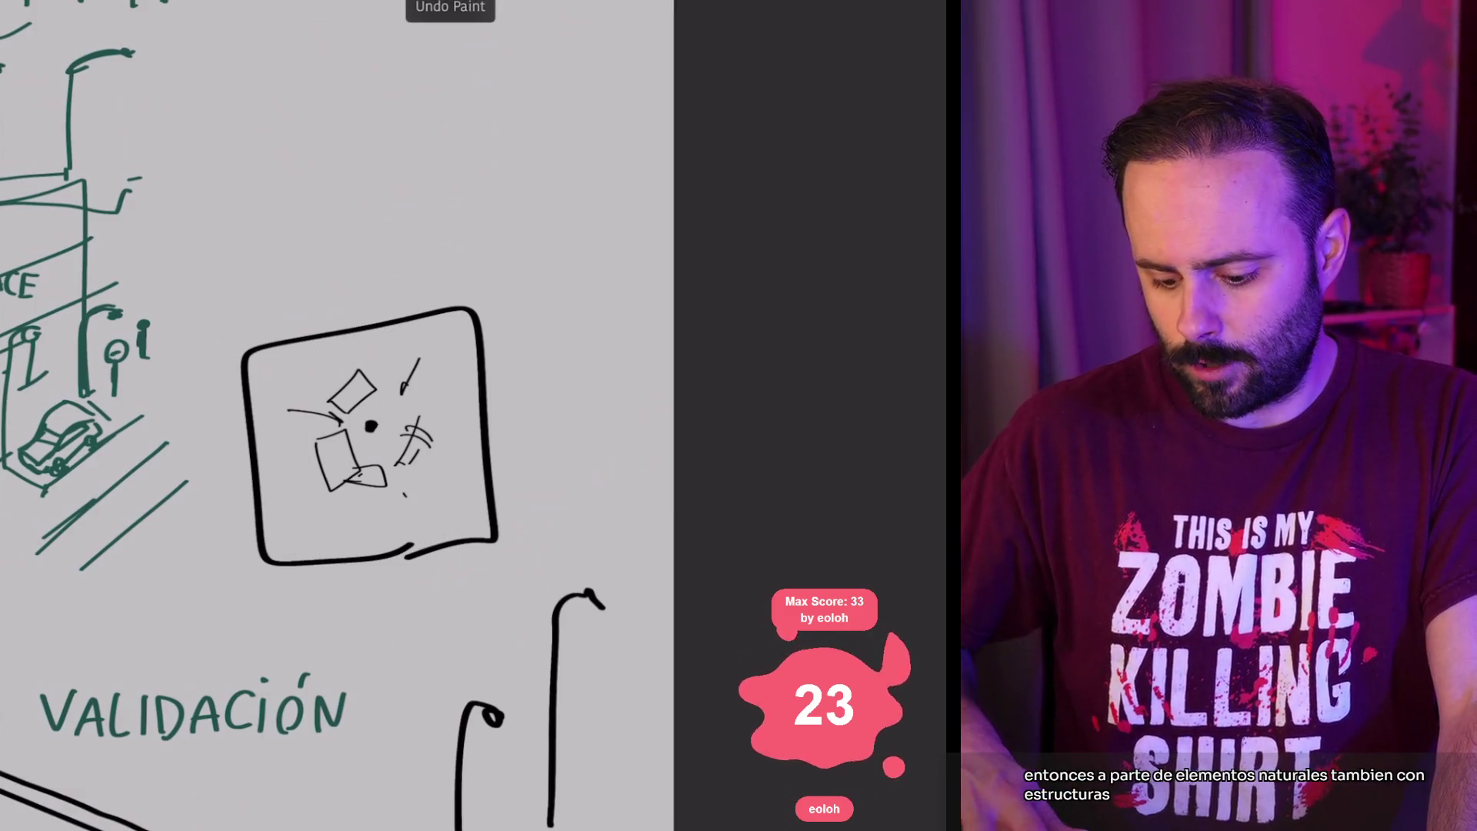
key("ctrl+z")
key("ctrl+z")
key("ctrl+z")
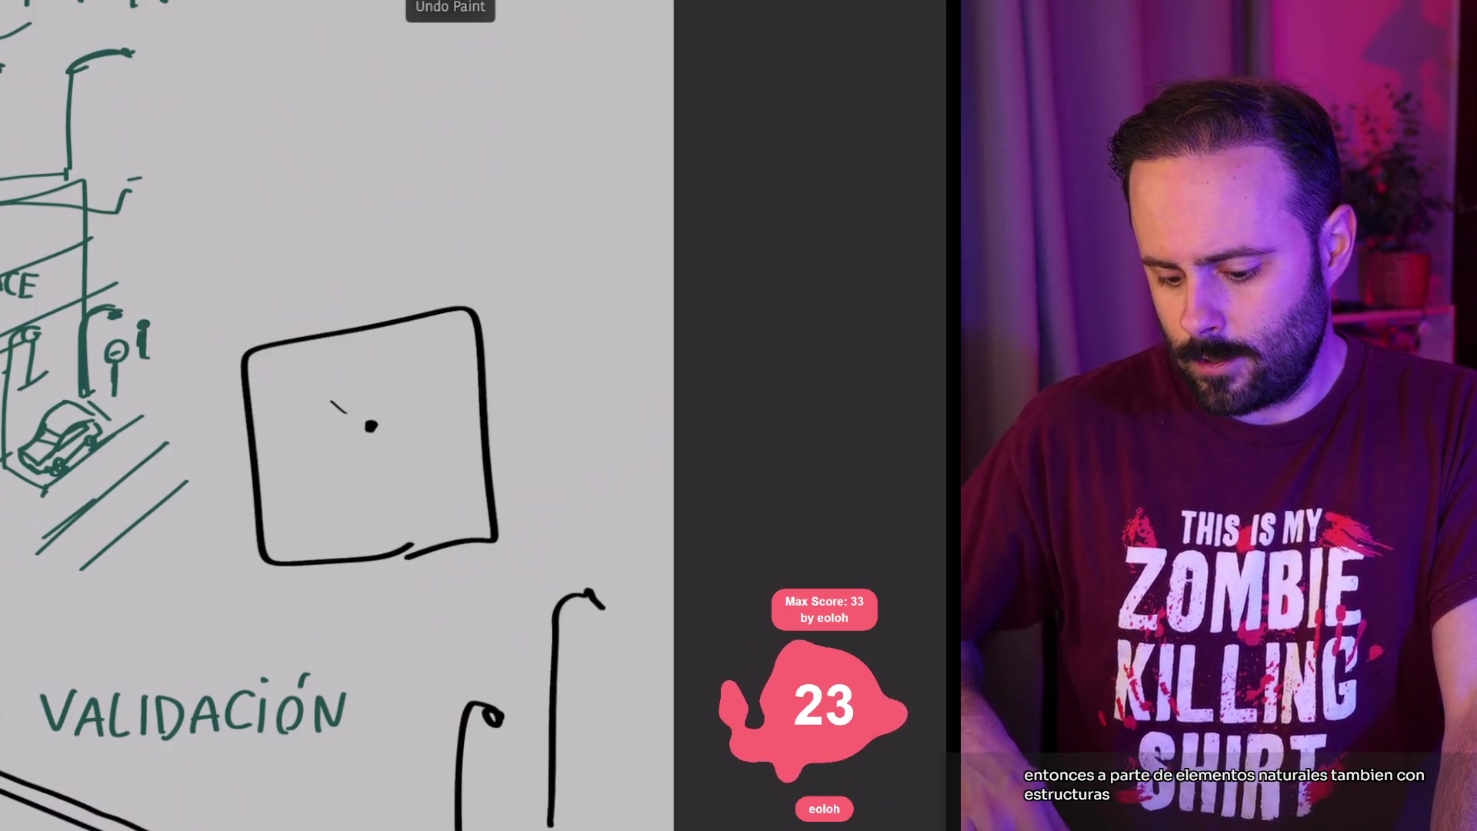
key("ctrl+z")
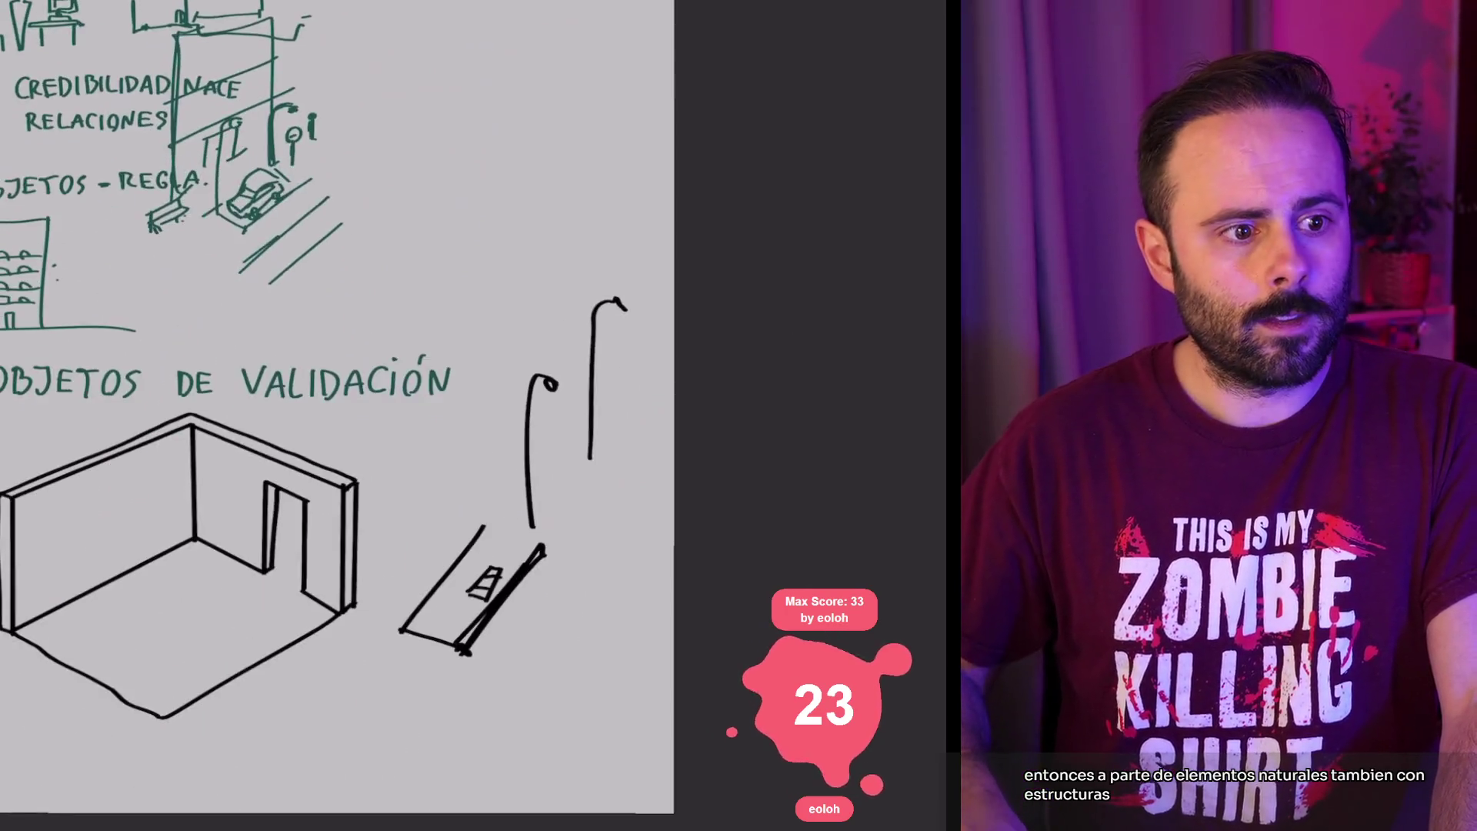
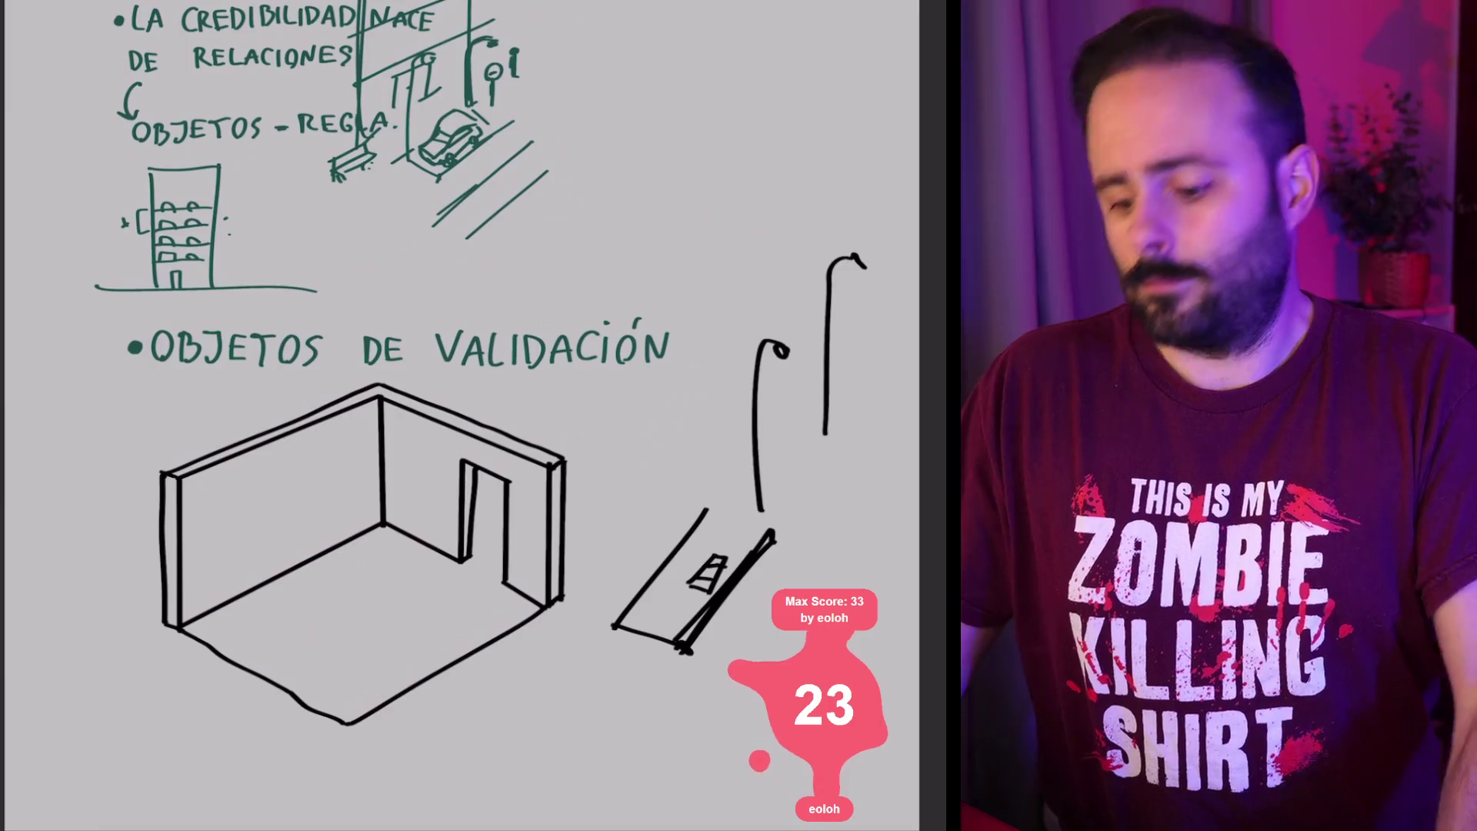
Step: Undo the stray horizontal line drawn above the lamp posts
scroll(462, 415, "right", 5)
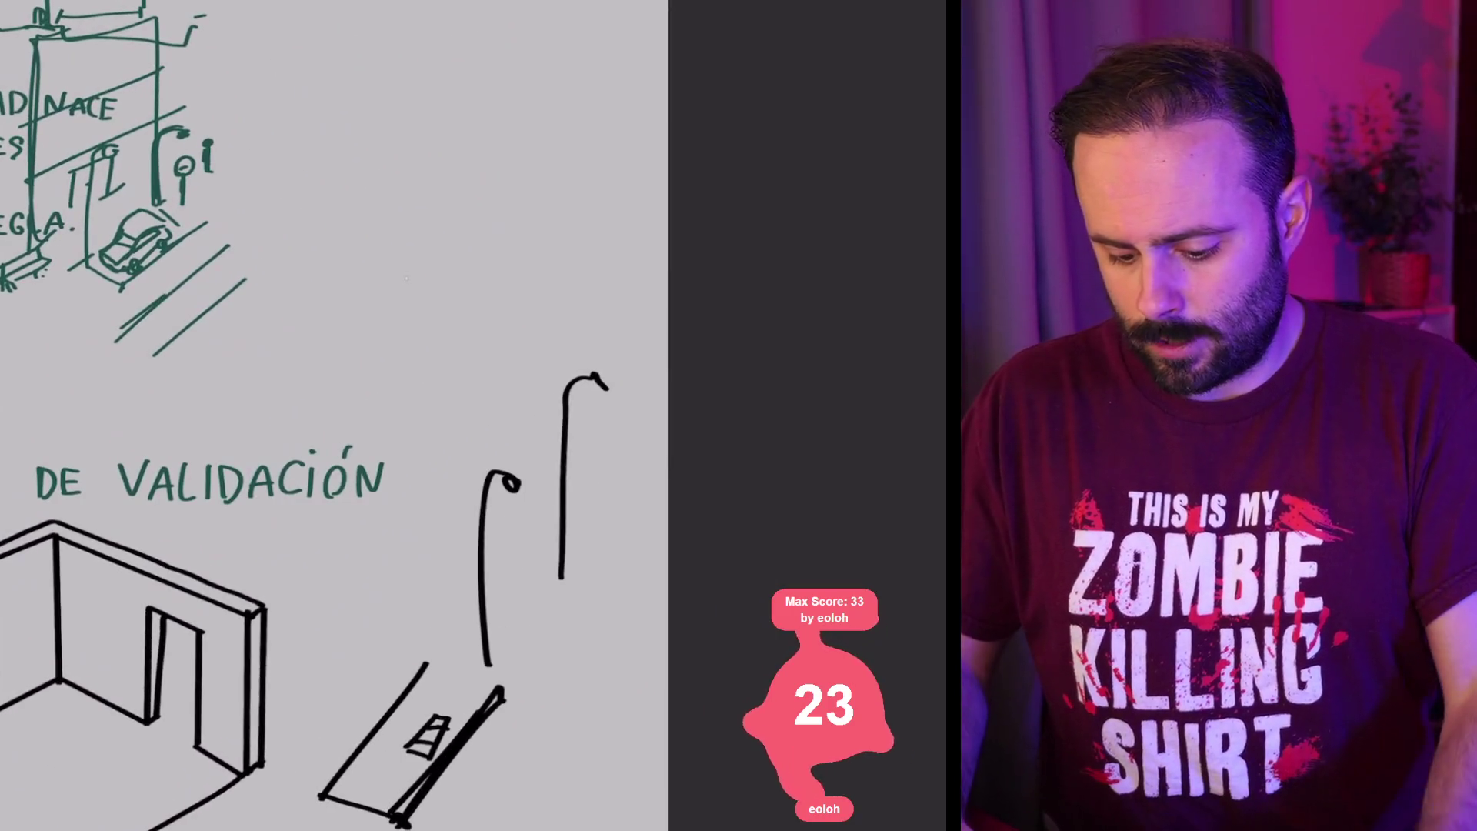
left_click_drag(407, 280, 518, 282)
key("ctrl+z")
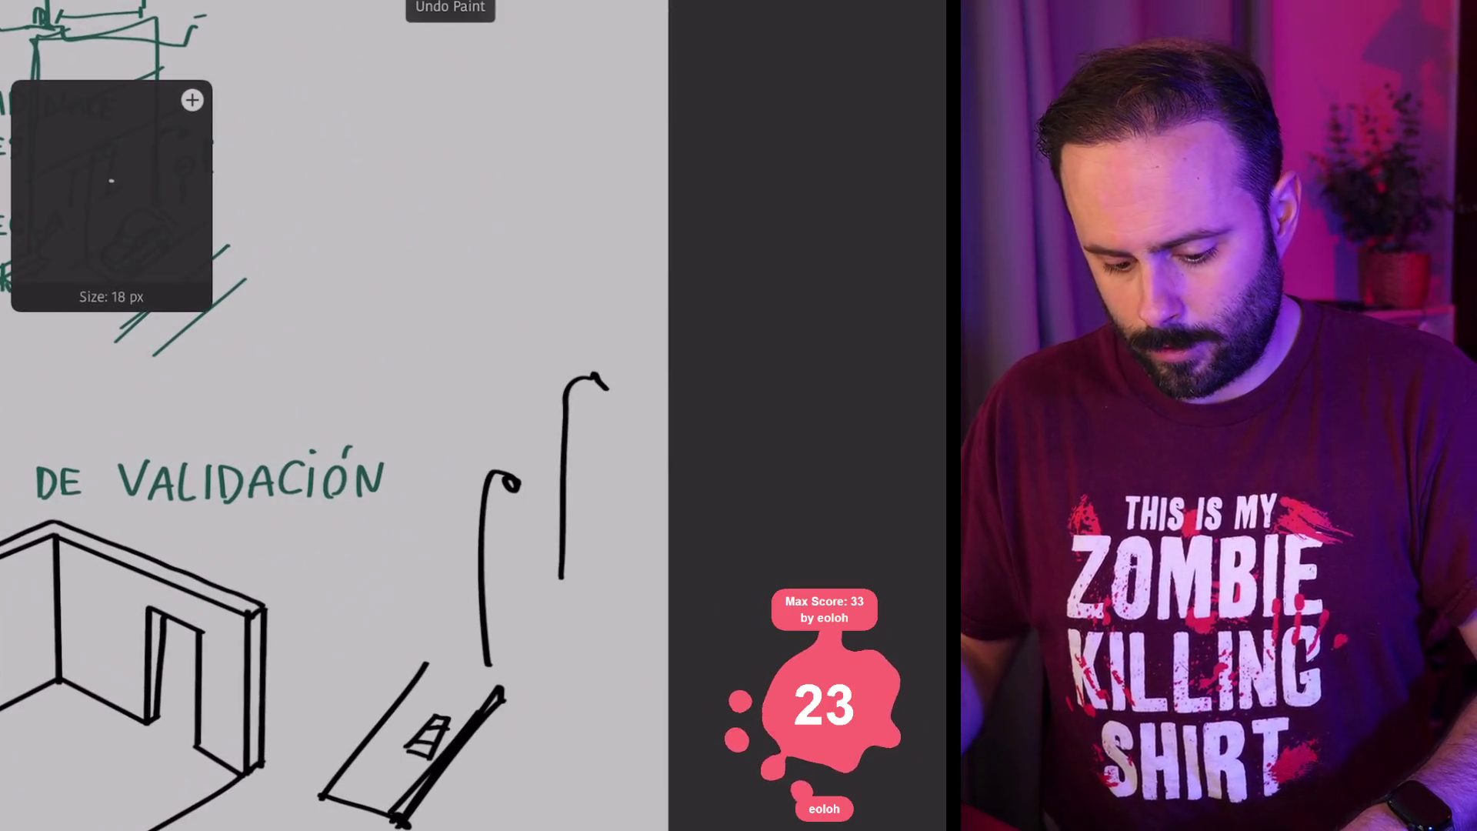
Step: Draw the door outline, a floor line beneath it, a spiral knob and upper and lower hinges
mouse_move(389, 314)
left_mouse_down()
mouse_move(388, 91)
mouse_move(524, 91)
mouse_move(526, 305)
left_mouse_up()
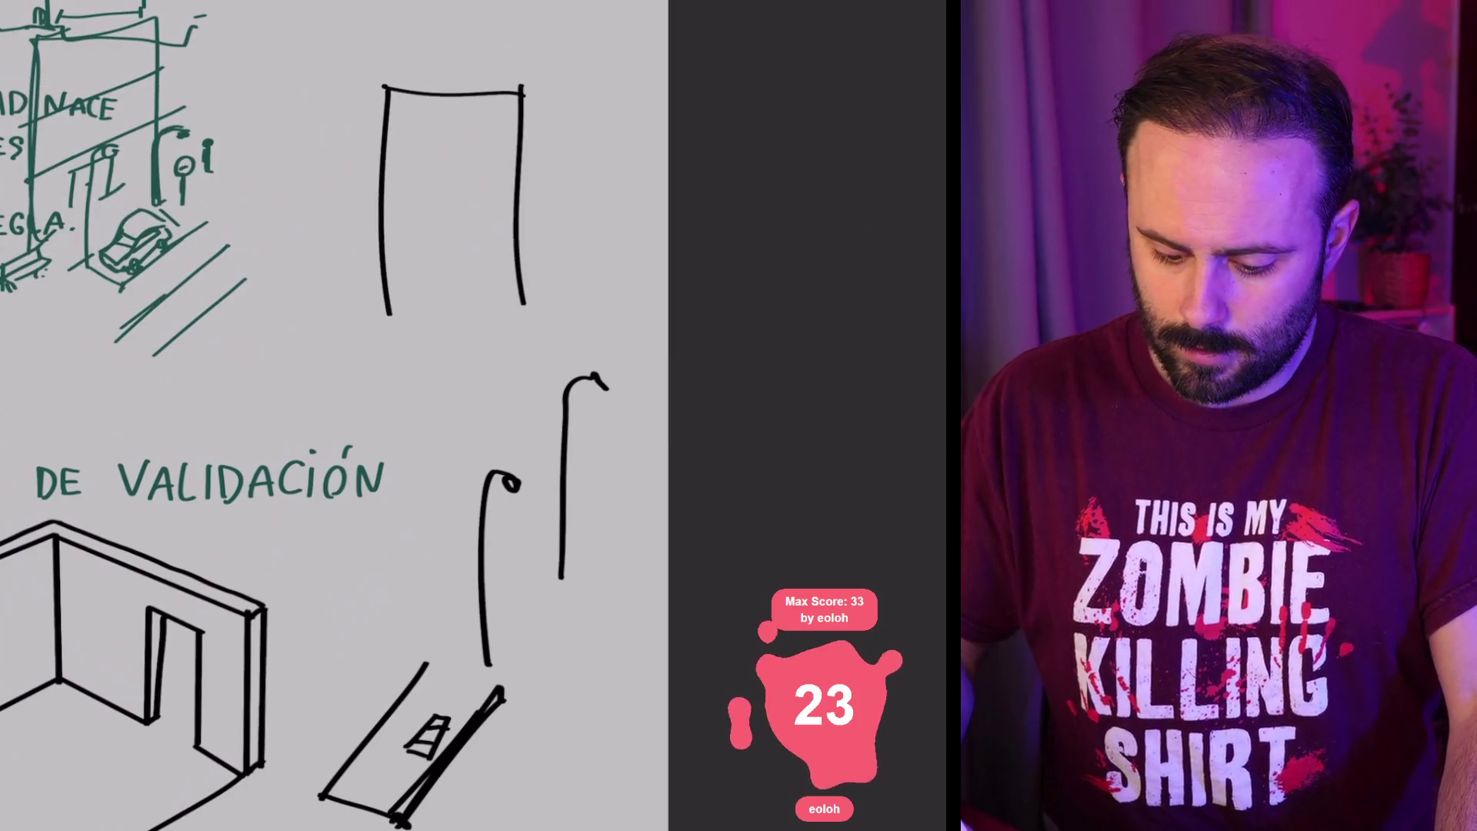
left_click_drag(303, 317, 601, 322)
left_click_drag(497, 212, 497, 226)
left_click_drag(386, 120, 387, 151)
left_click_drag(385, 259, 388, 304)
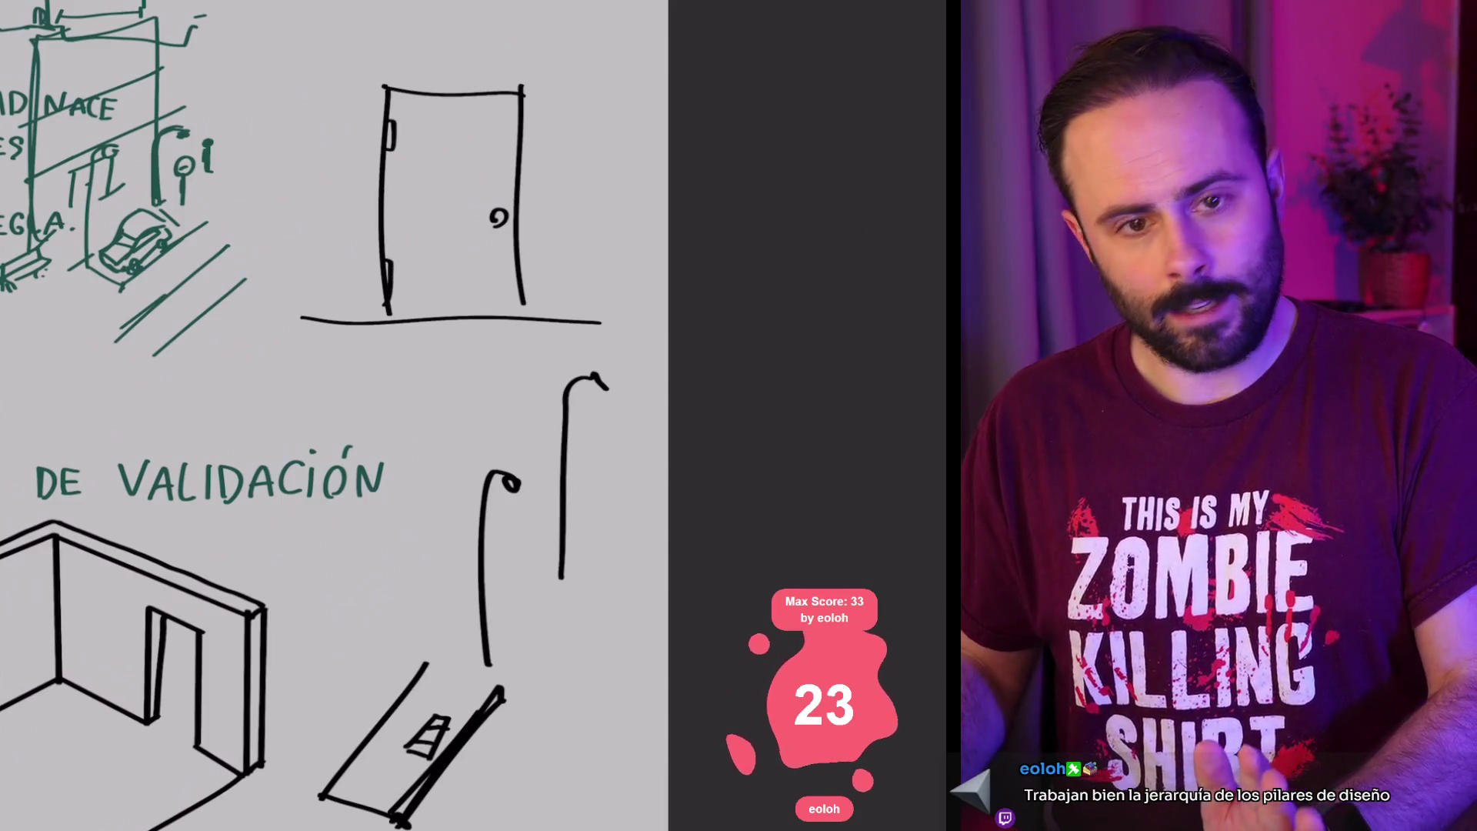
scroll(331, 416, "up", 3)
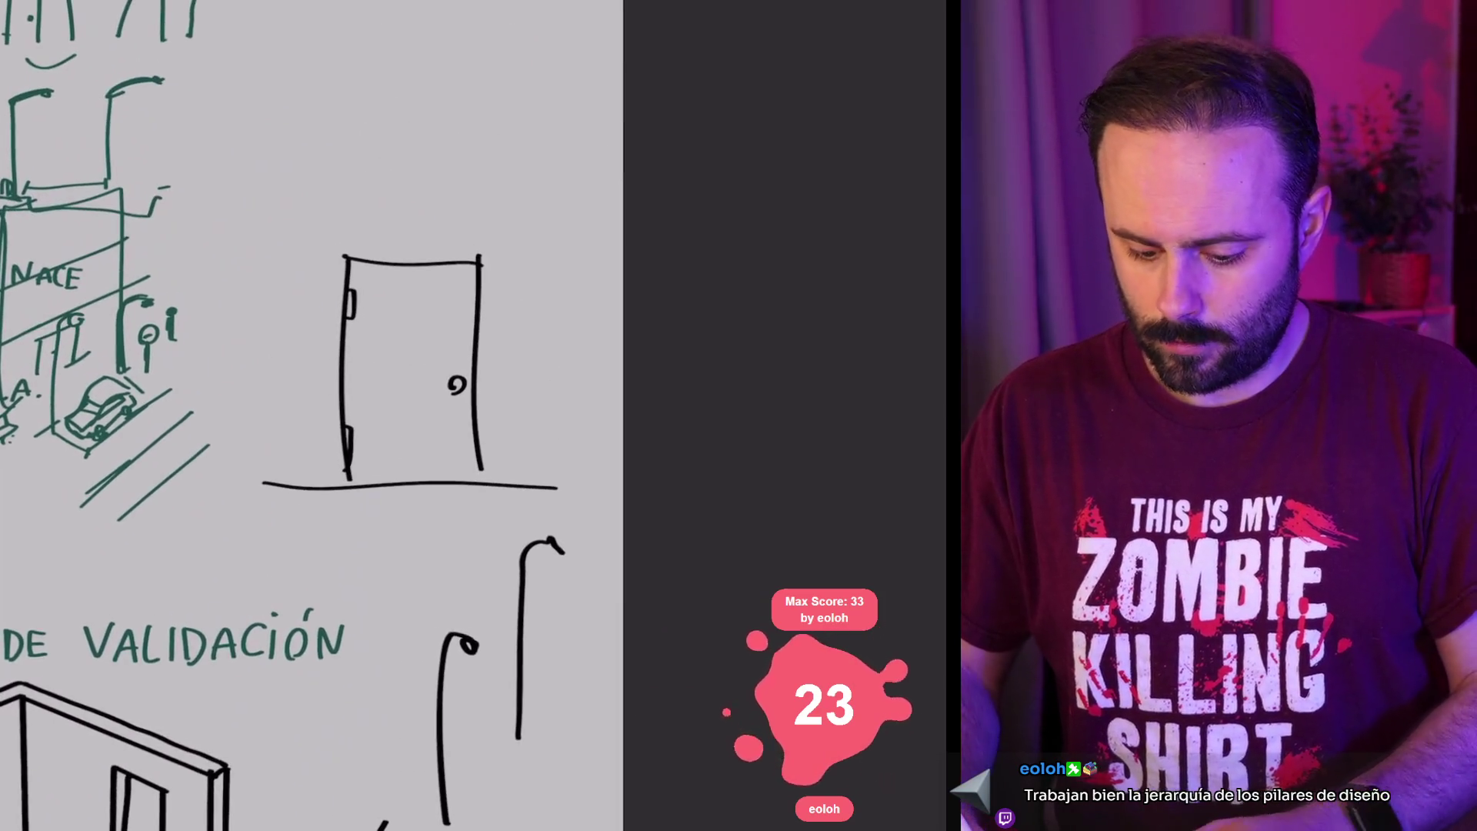
Step: Thicken the door with extra frame strokes along its left, top and right edges
mouse_move(341, 244)
left_mouse_down()
mouse_move(324, 487)
mouse_move(493, 245)
mouse_move(483, 487)
left_mouse_up()
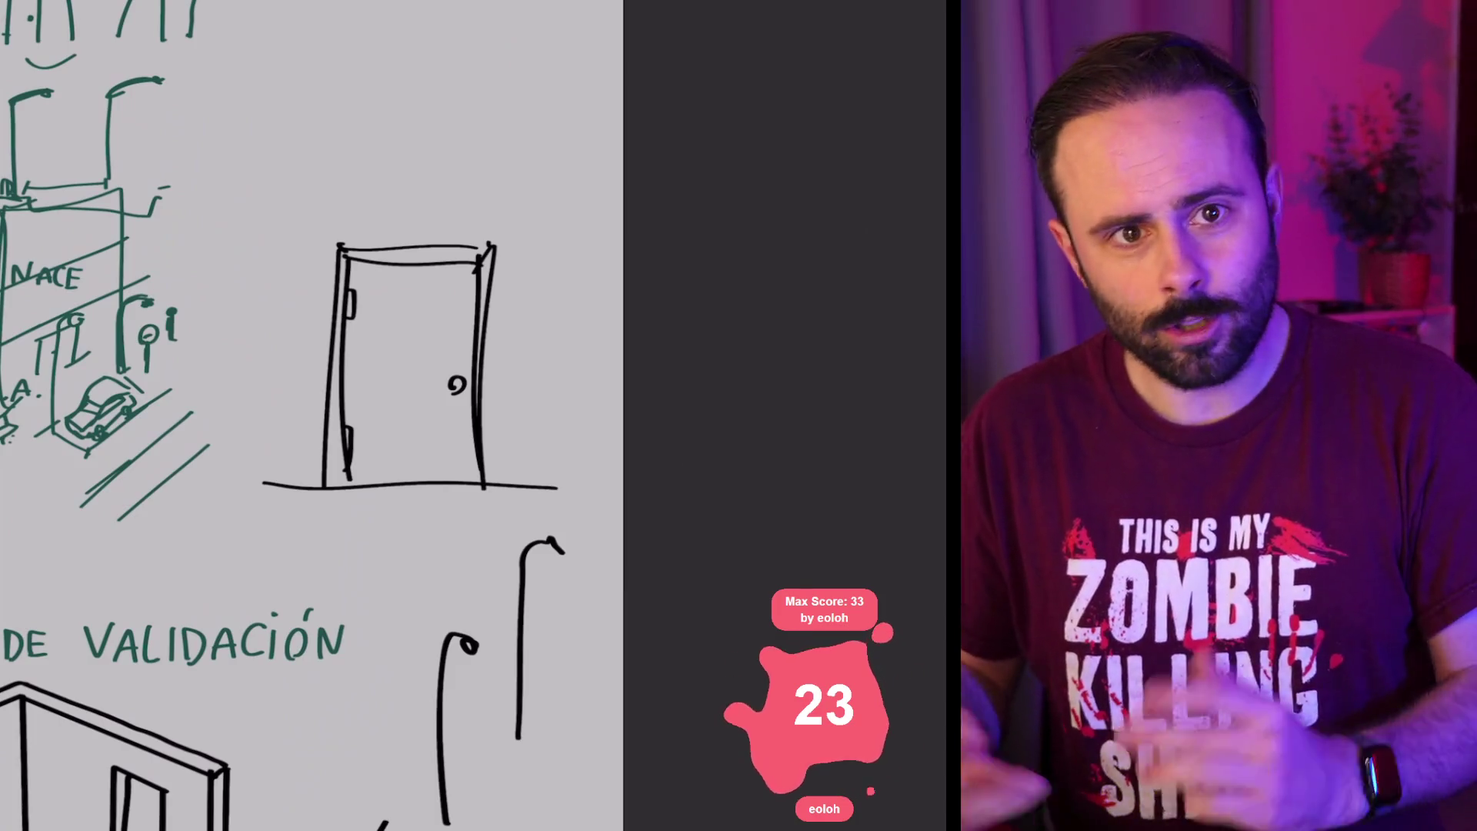
scroll(492, 416, "down", 3)
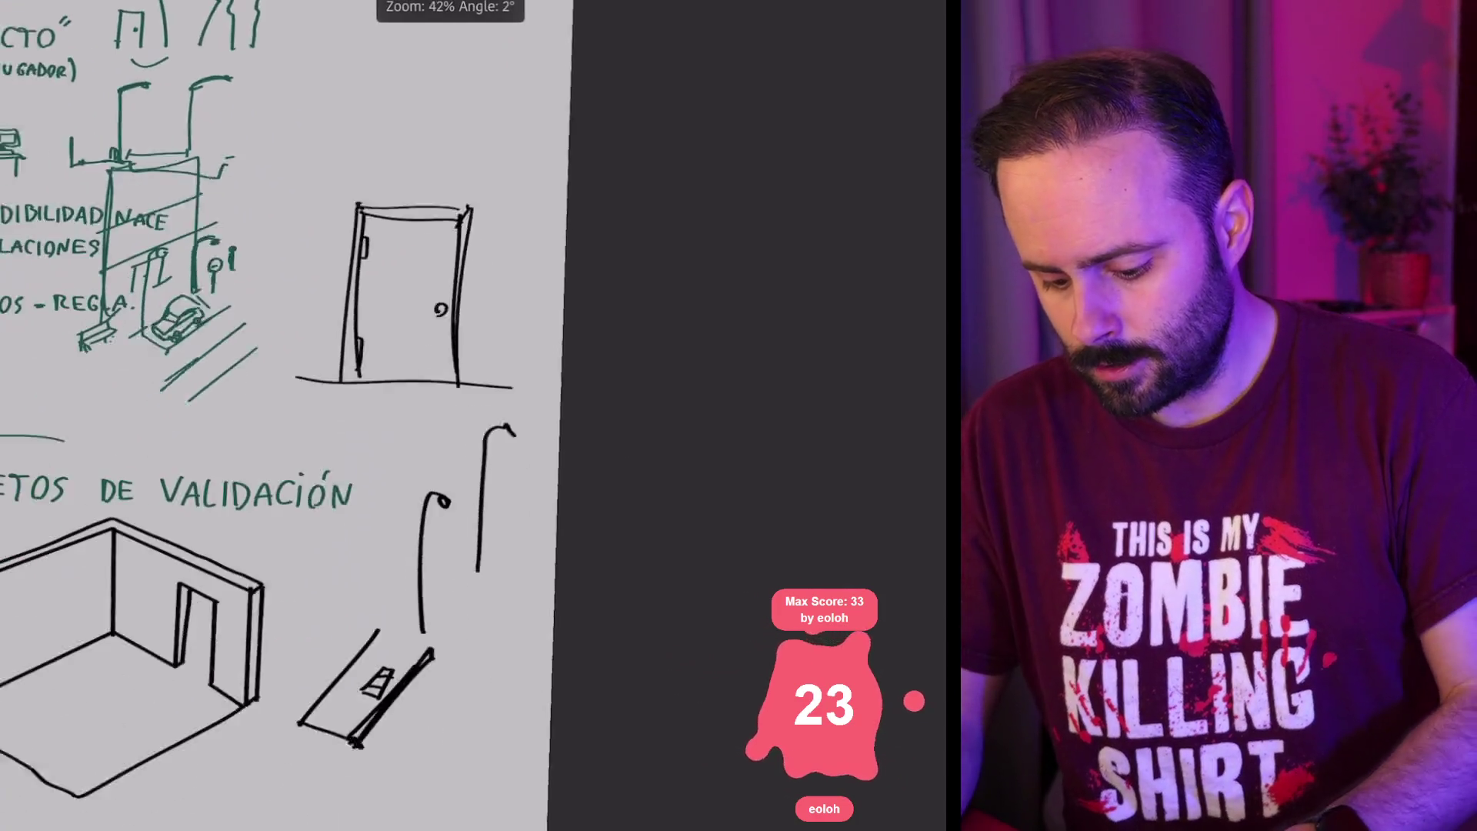
Step: Wipe out the door drawing and its floor line with the eraser
scroll(492, 292, "up", 2)
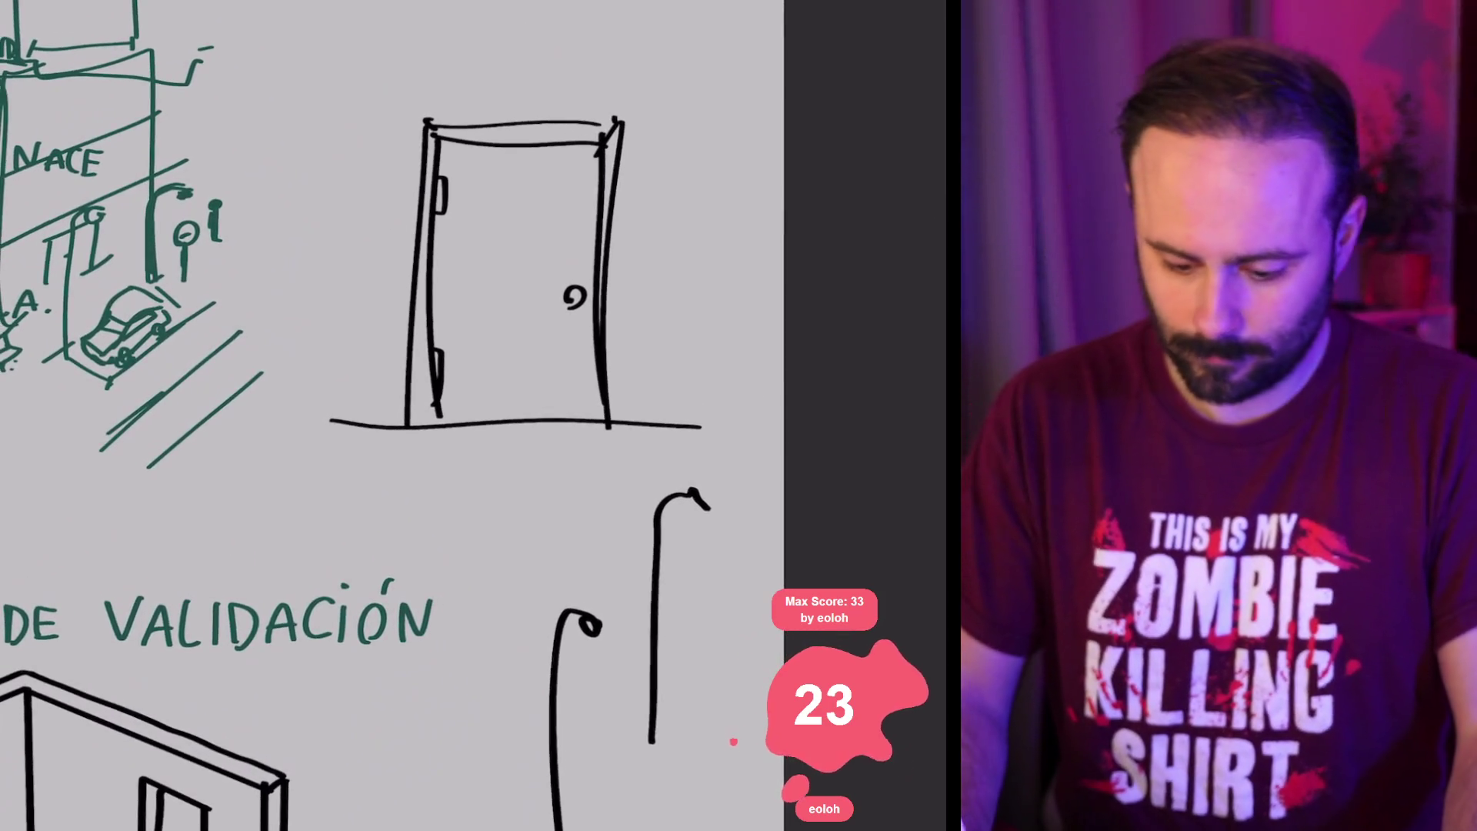
mouse_move(500, 177)
left_mouse_down()
mouse_move(446, 362)
mouse_move(592, 208)
mouse_move(677, 426)
left_mouse_up()
scroll(385, 416, "down", 2)
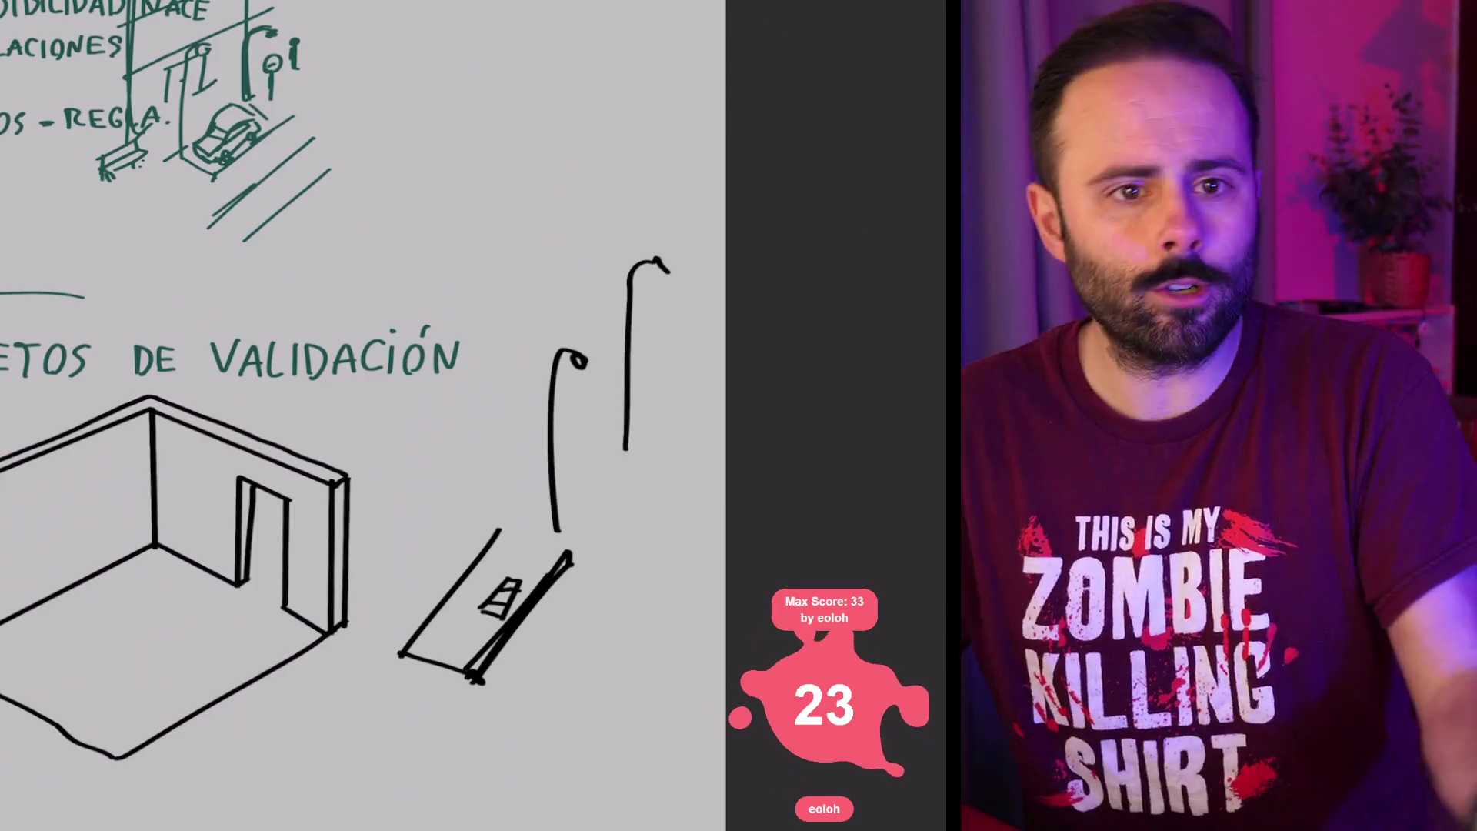
Step: Undo the lamp-post strokes and the street strip beside the room
scroll(362, 415, "down", 5)
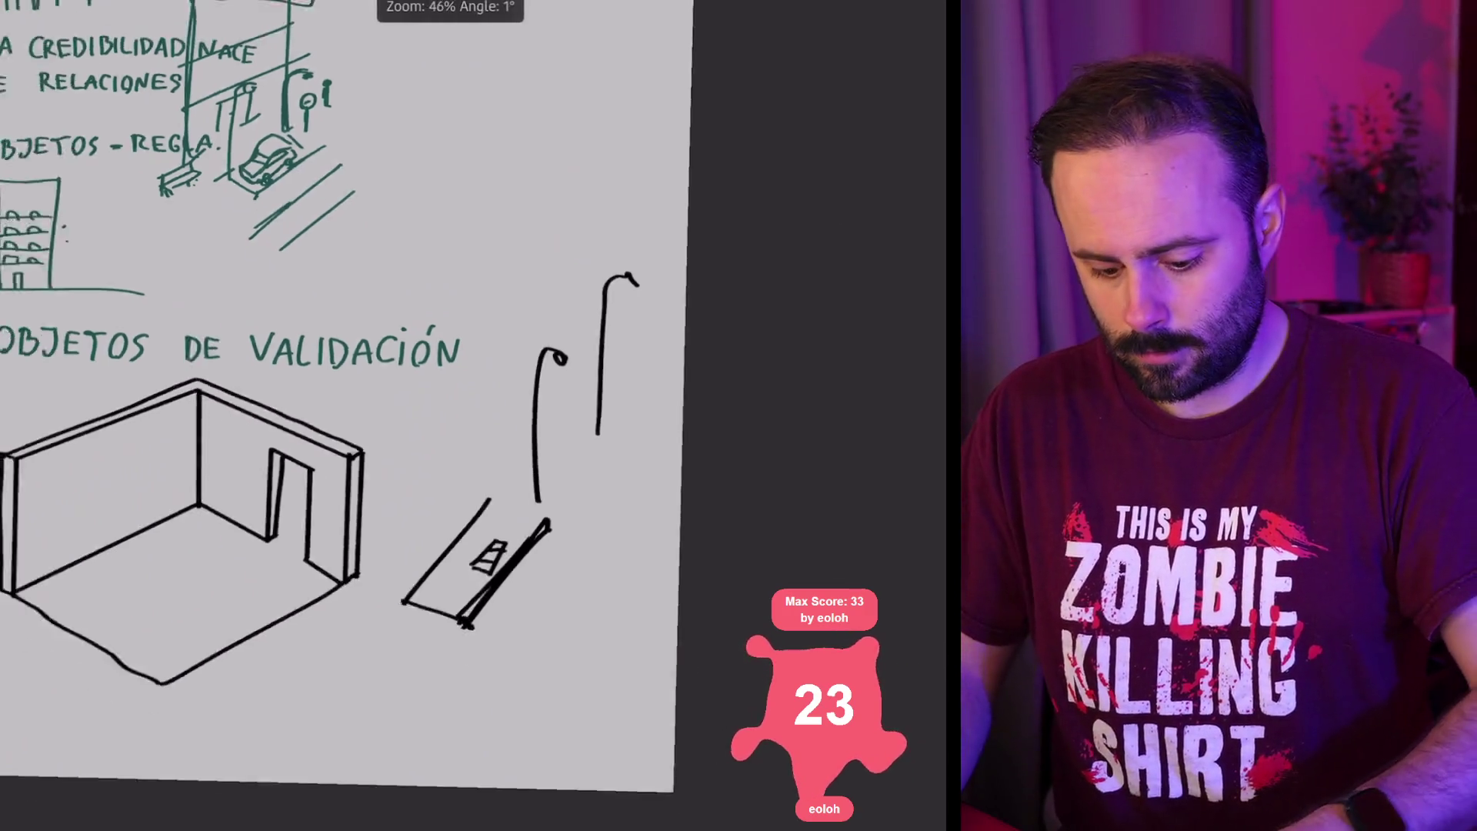
scroll(362, 416, "up", 5)
scroll(362, 415, "up", 2)
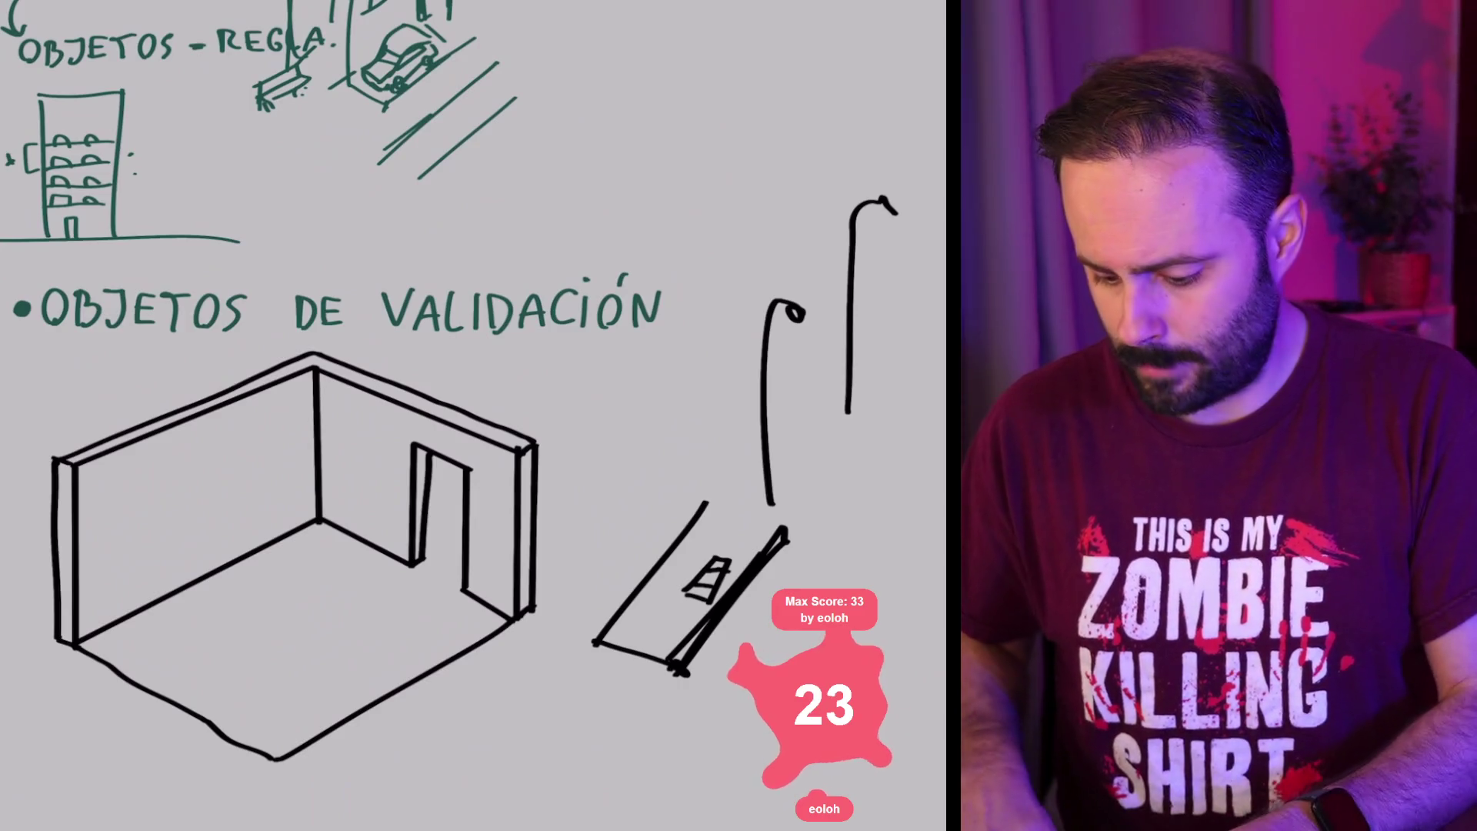
scroll(473, 415, "down", 2)
scroll(474, 415, "up", 5)
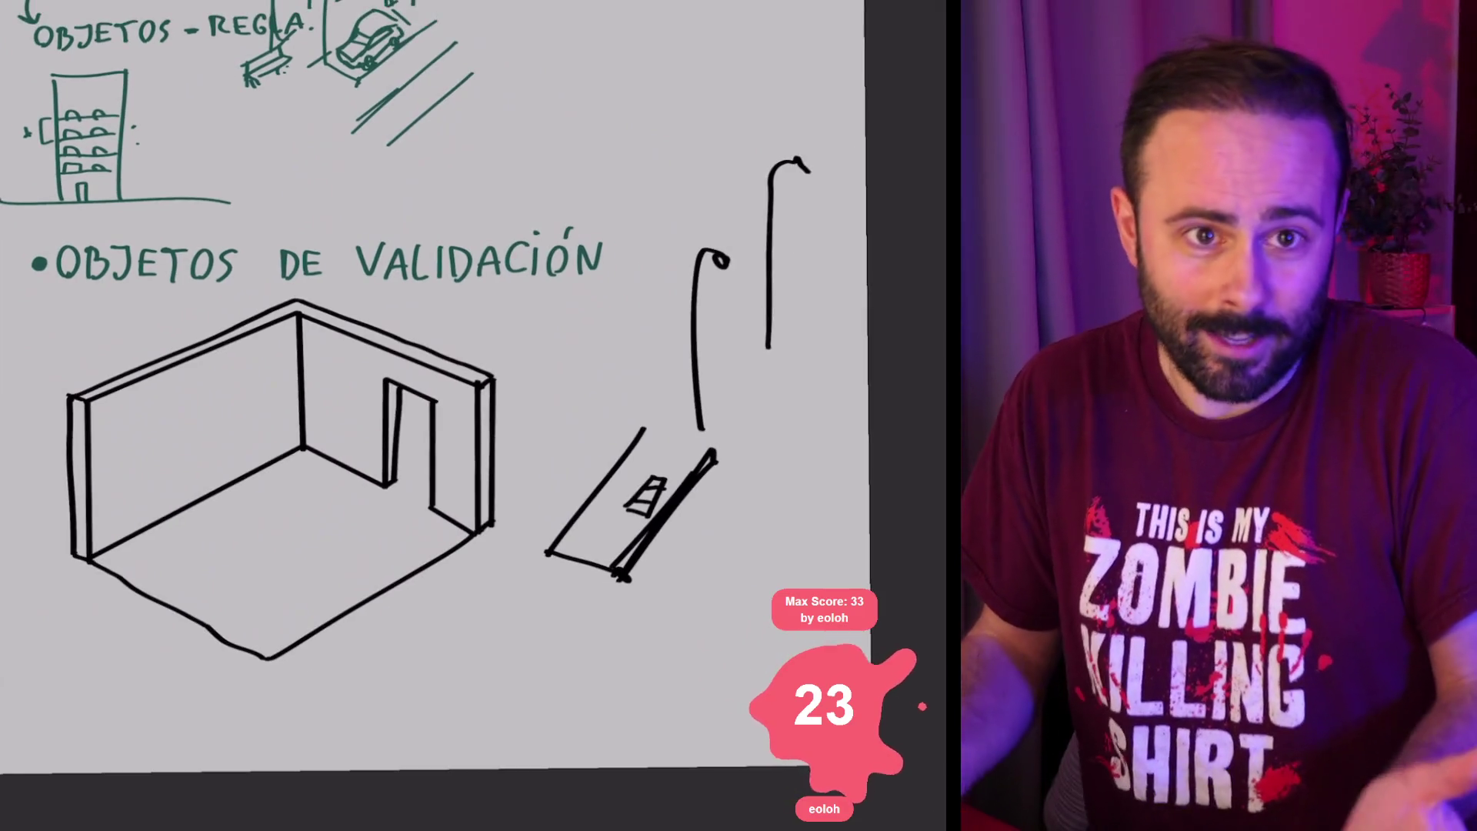
left_click_drag(677, 208, 677, 400)
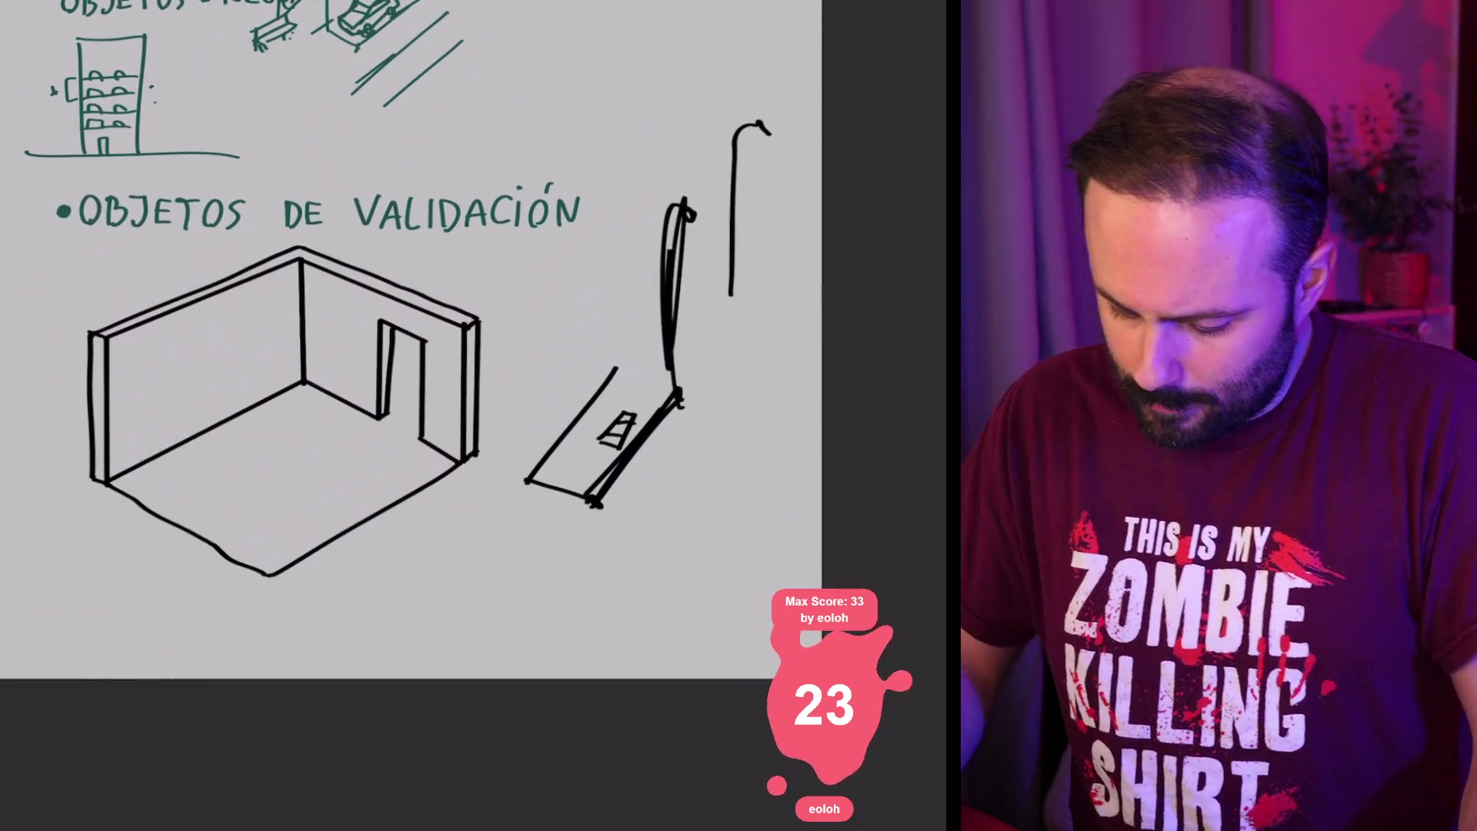
key("ctrl+z")
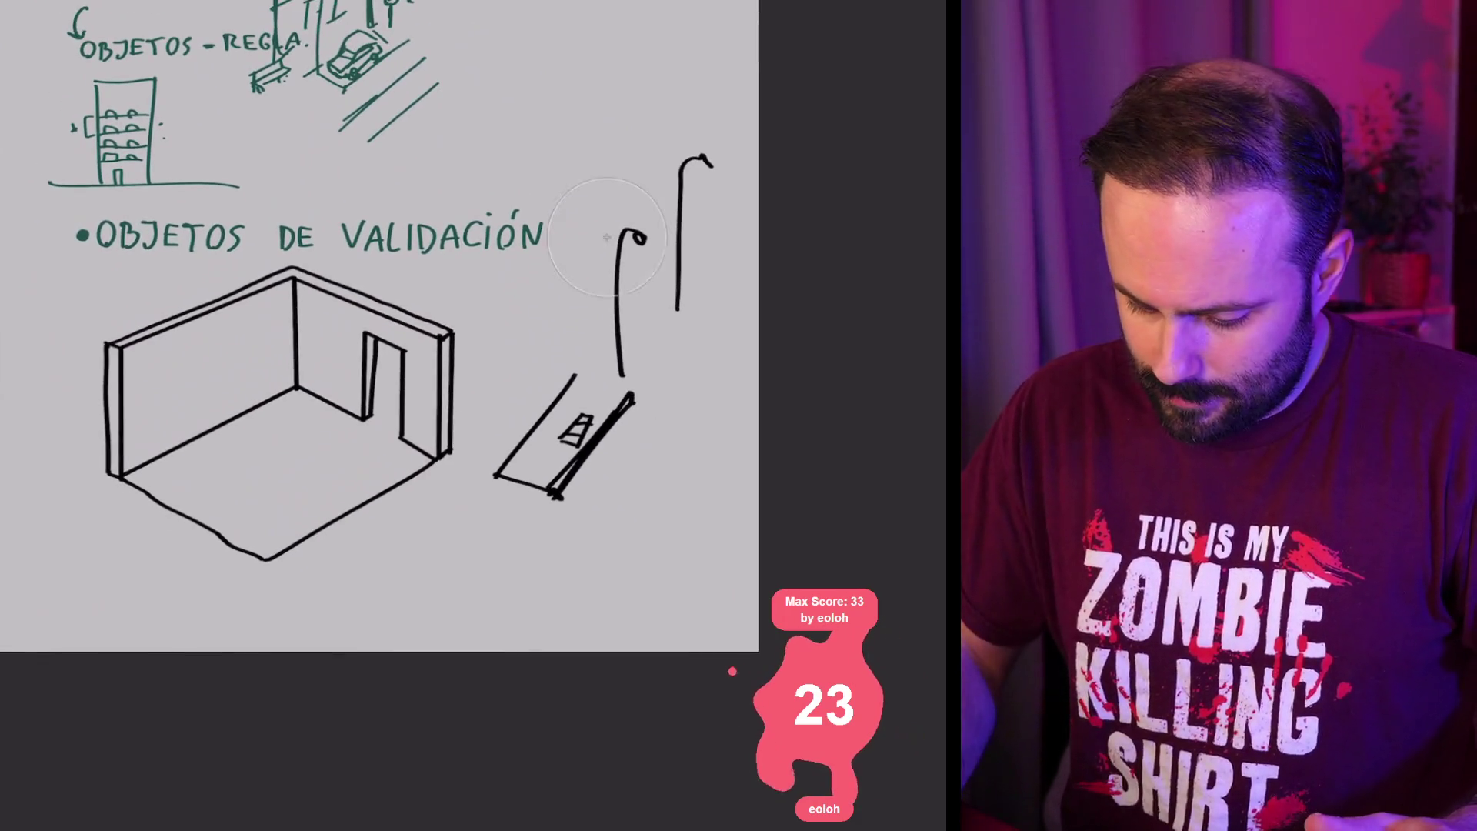
key("ctrl+z")
key("ctrl+z")
key("ctrl+z")
key("ctrl+z")
key("ctrl+z")
key("ctrl+z")
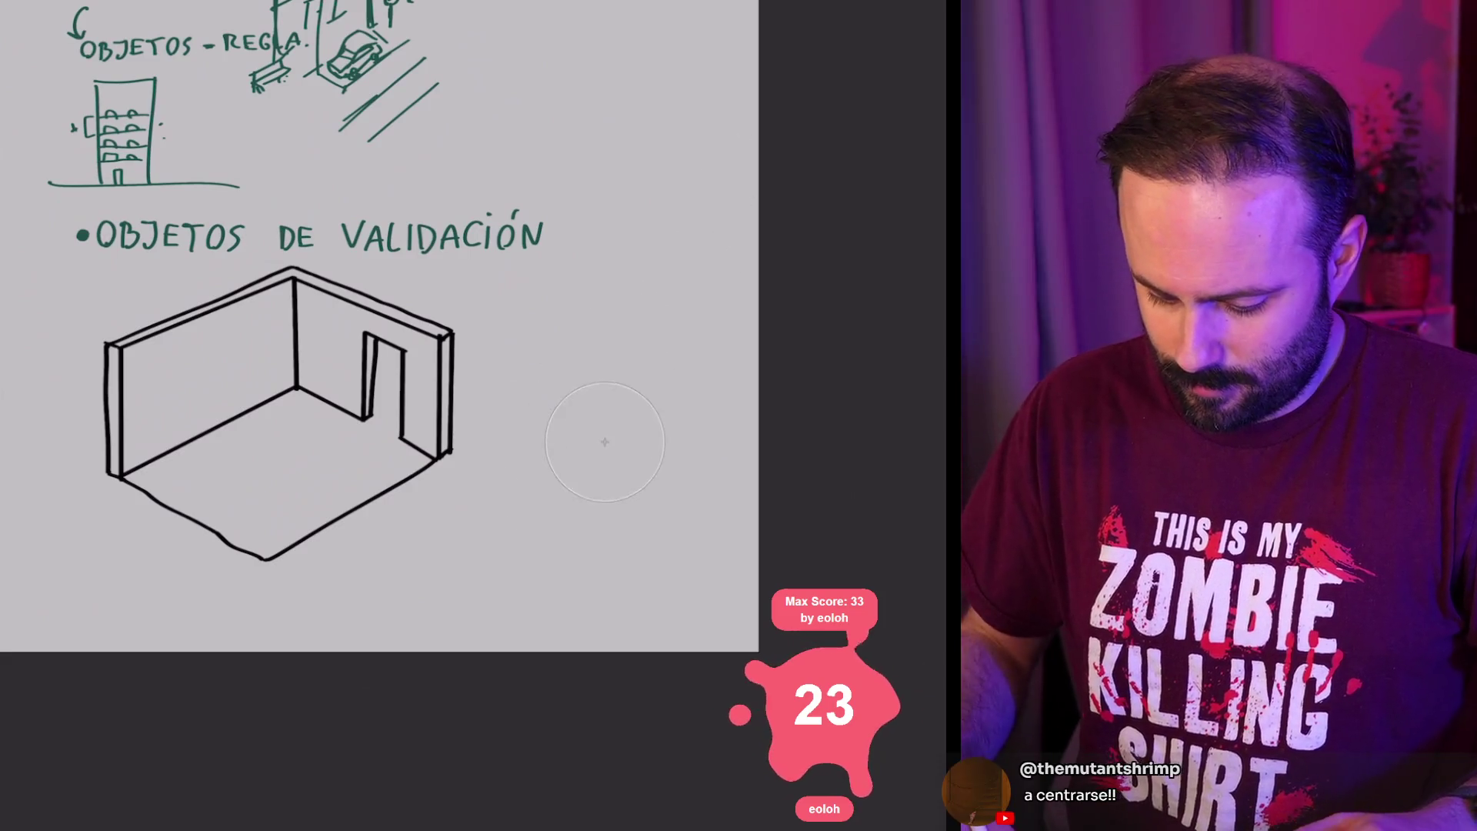
Step: In the layers list, hide the furniture sketch Layer 7, then show it again
key("l")
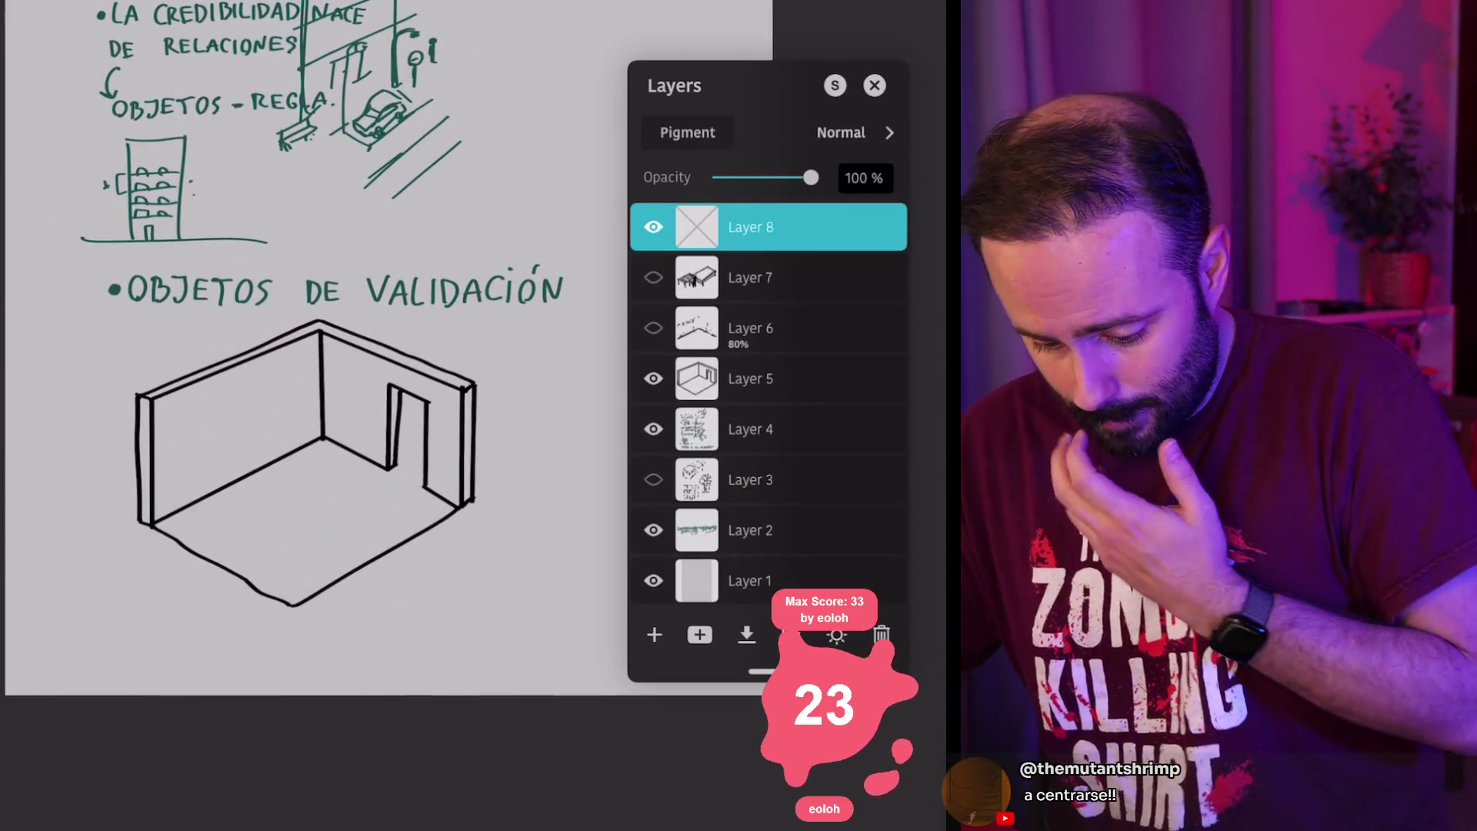
left_click(653, 278)
left_click(653, 278)
scroll(288, 512, "up", 2)
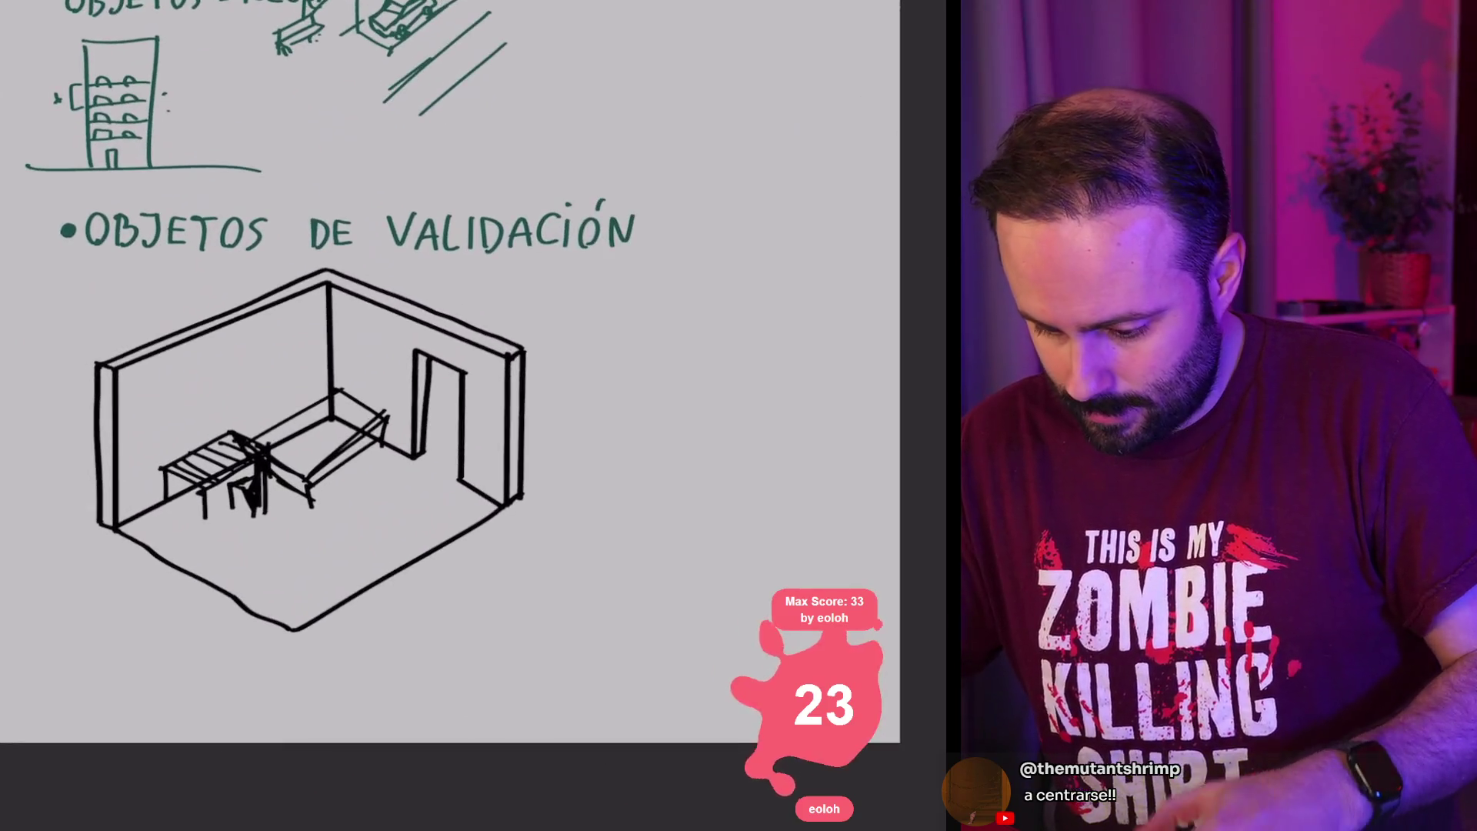
Step: Show Layer 6's window and door details, hide Layer 7, compare, then close the layers list
left_click(653, 328)
left_click(654, 278)
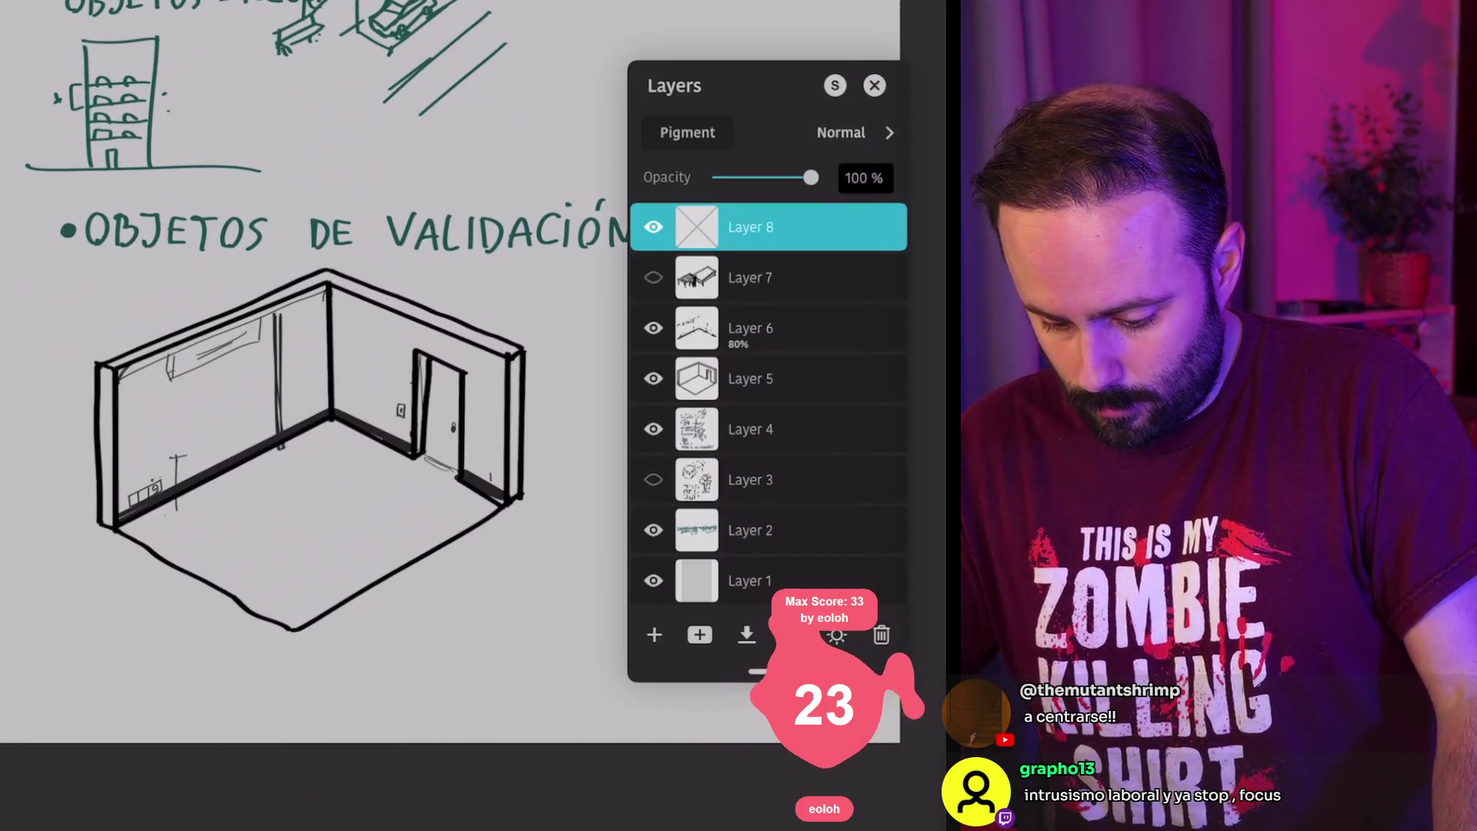
left_click(653, 328)
left_click(653, 327)
scroll(200, 277, "up", 2)
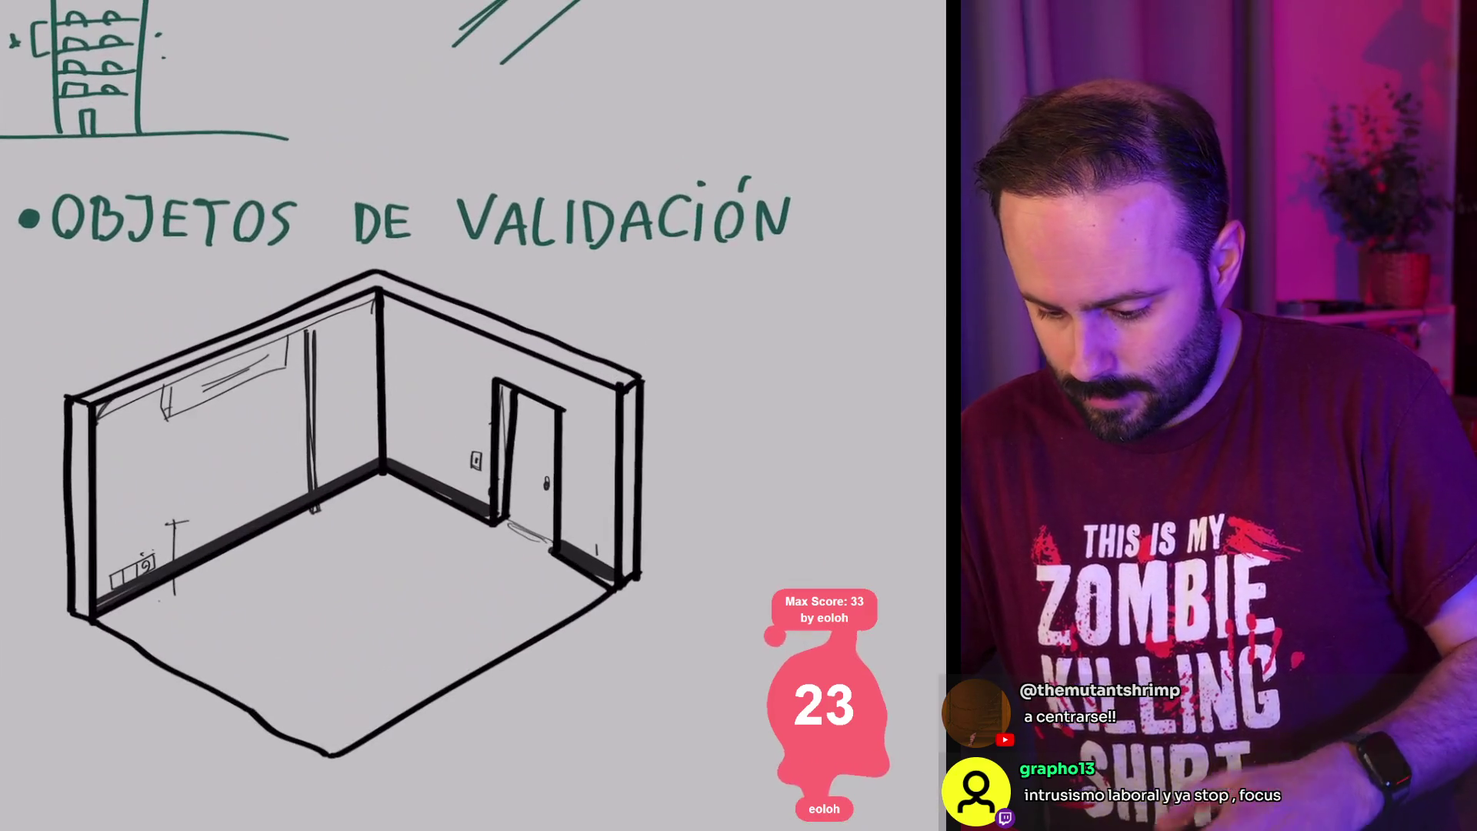
left_click(653, 328)
left_click(653, 328)
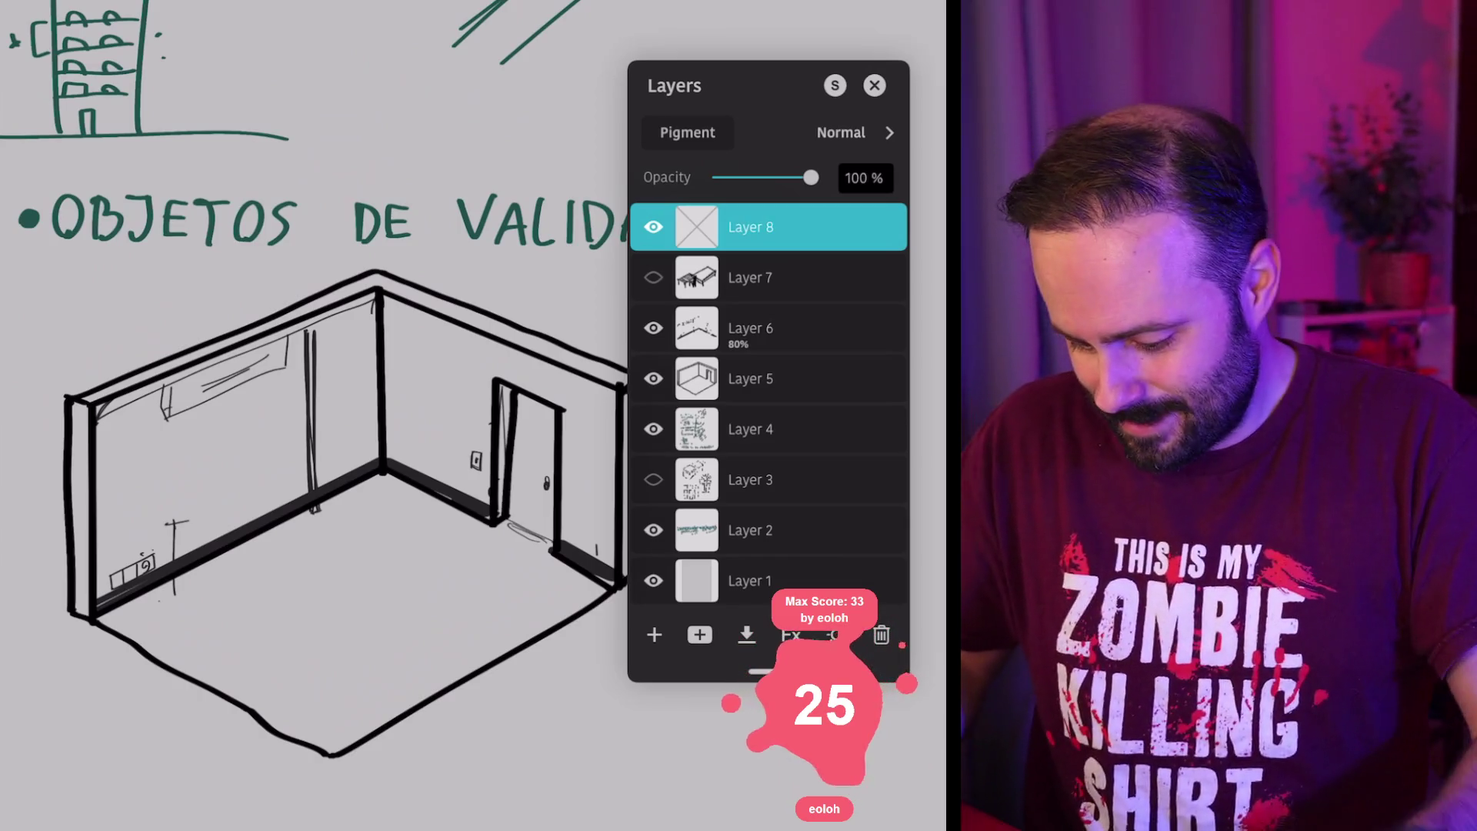
key("Escape")
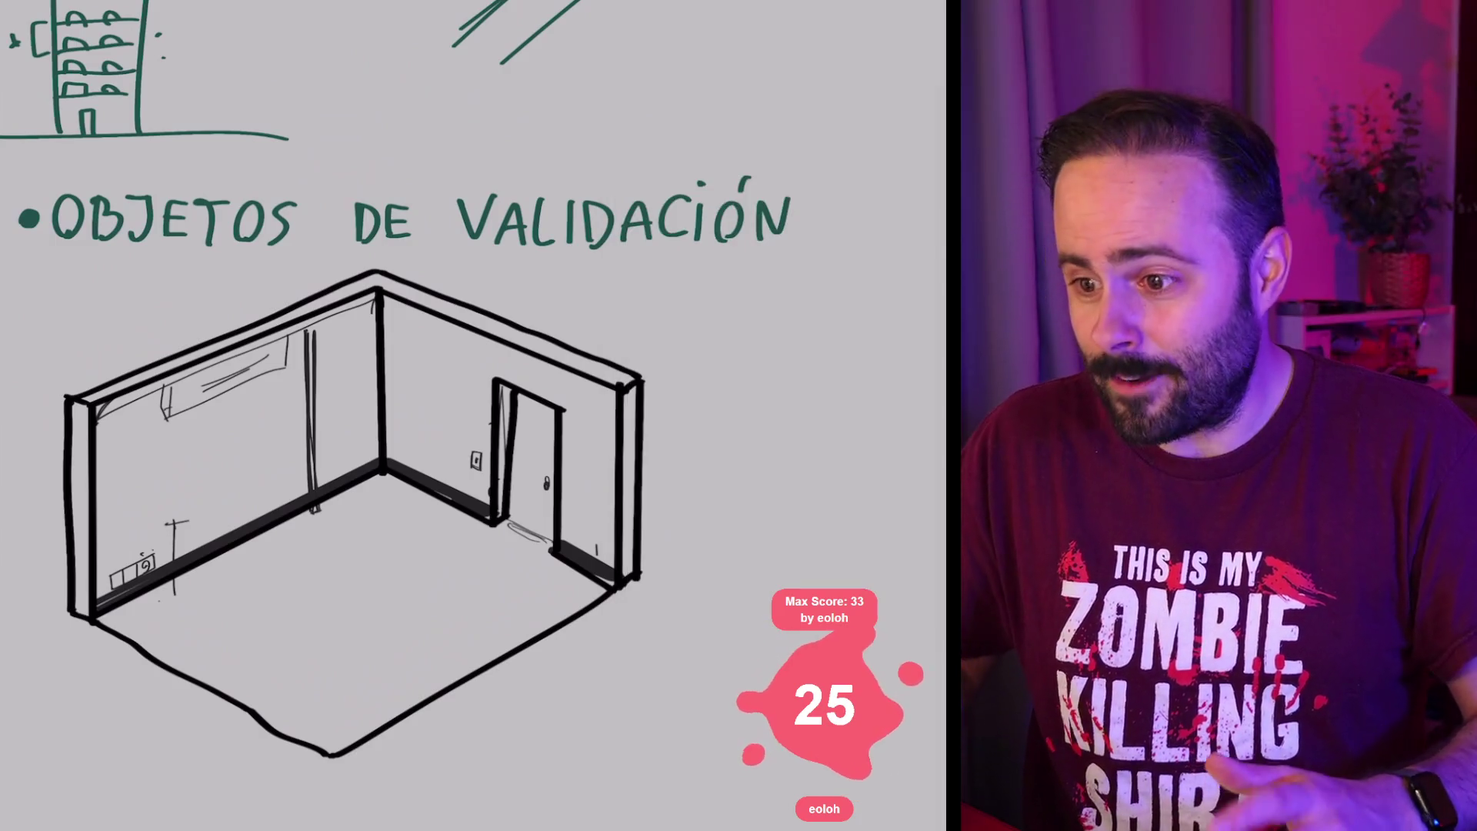
scroll(459, 468, "down", 2)
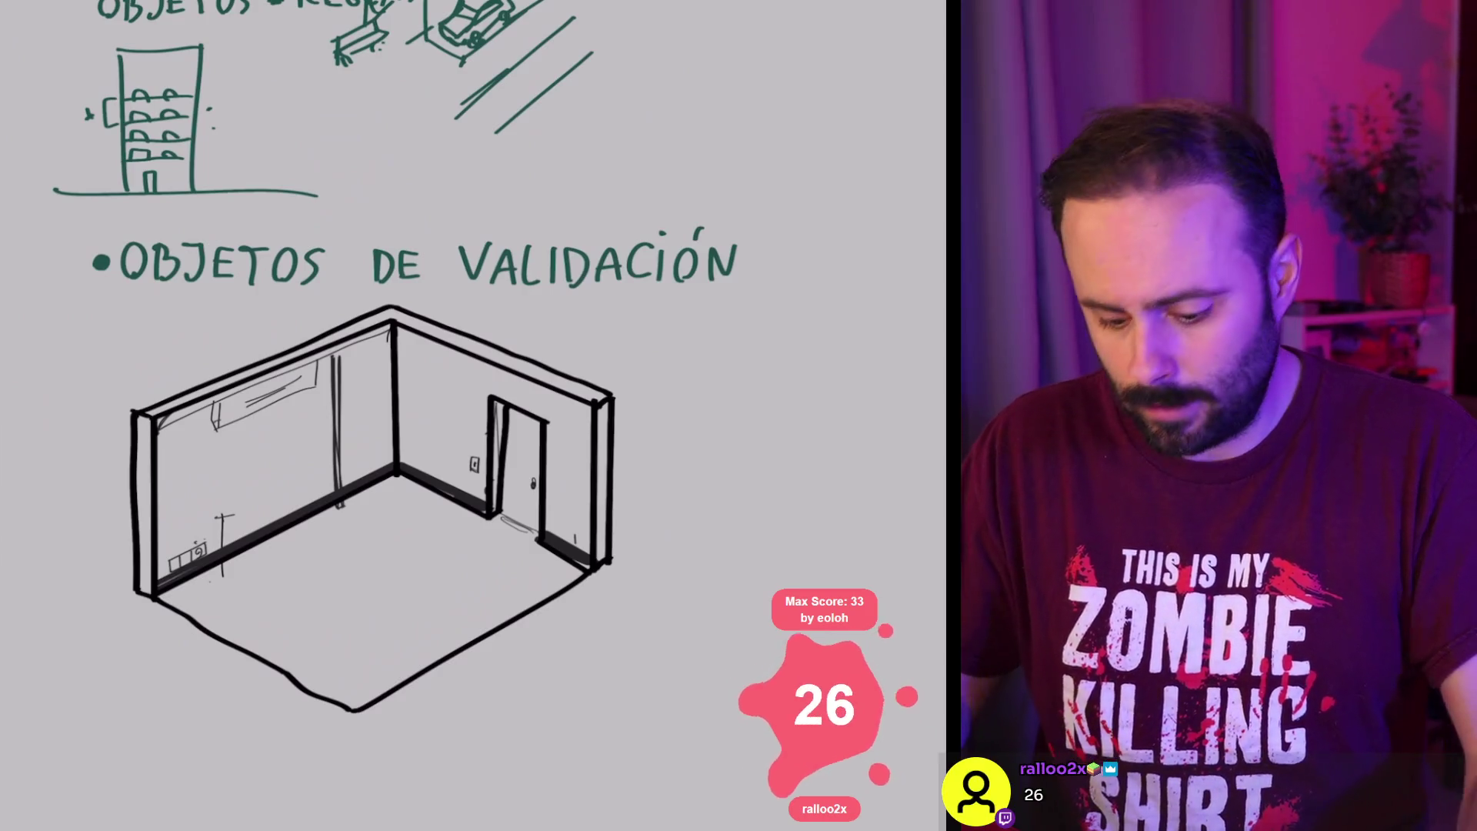
Step: Move the canvas up to the 'vs REALISMO' street sketches
scroll(473, 416, "down", 5)
scroll(500, 116, "up", 5)
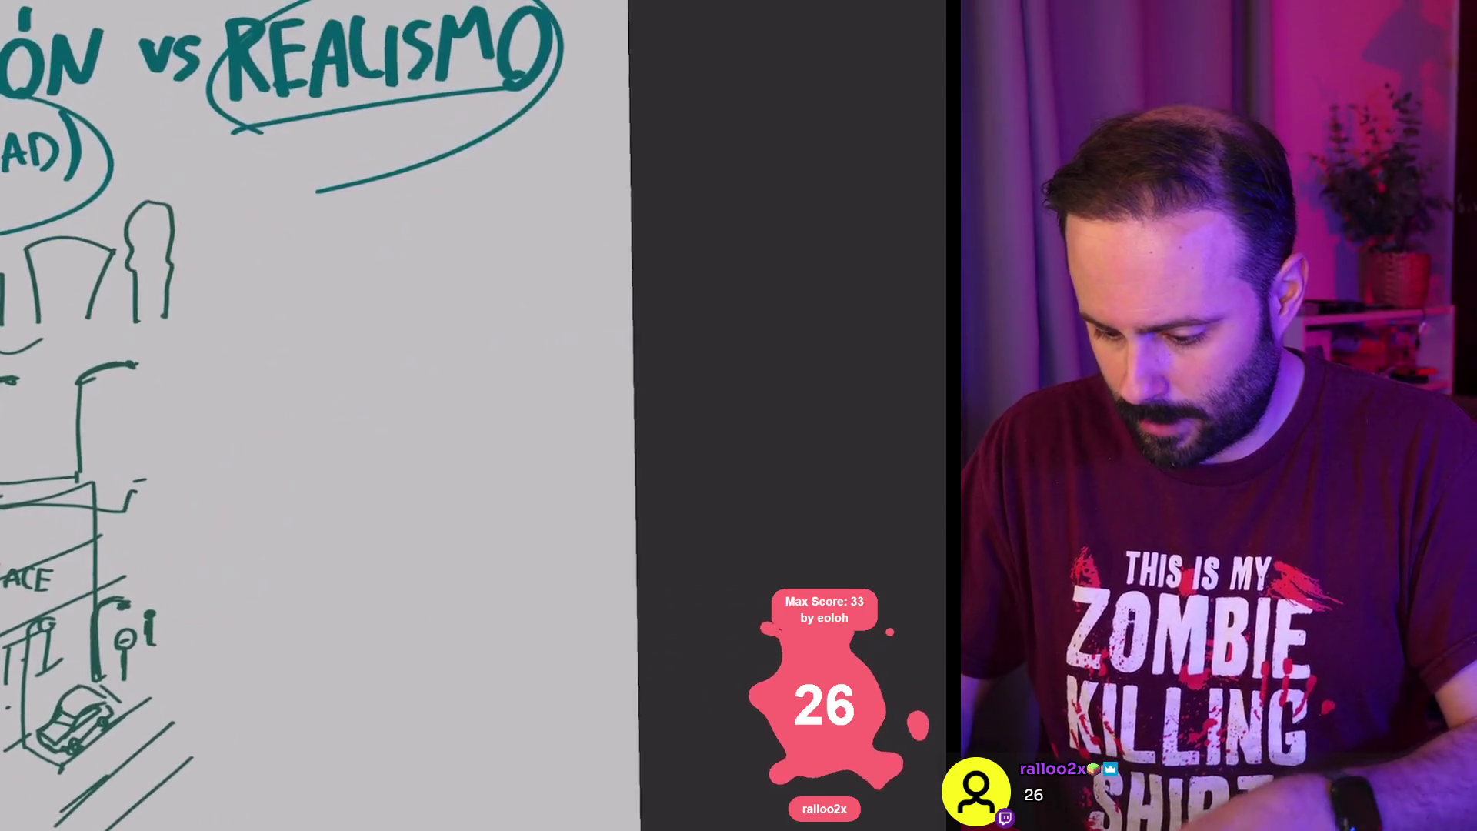
Step: Select the Hard Eraser from the Erasers brush group
key("l")
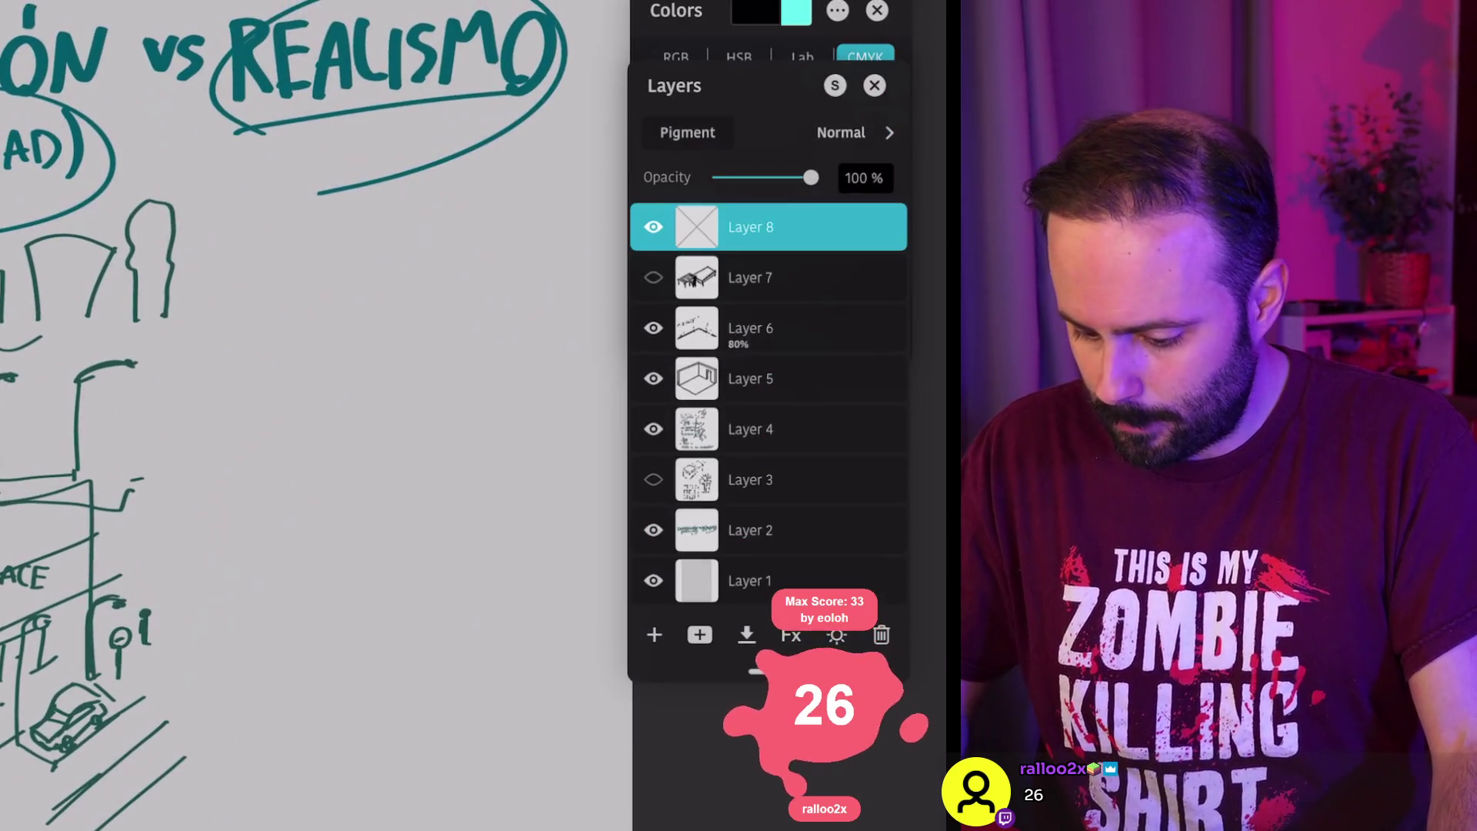
key("c")
key("e")
key("l")
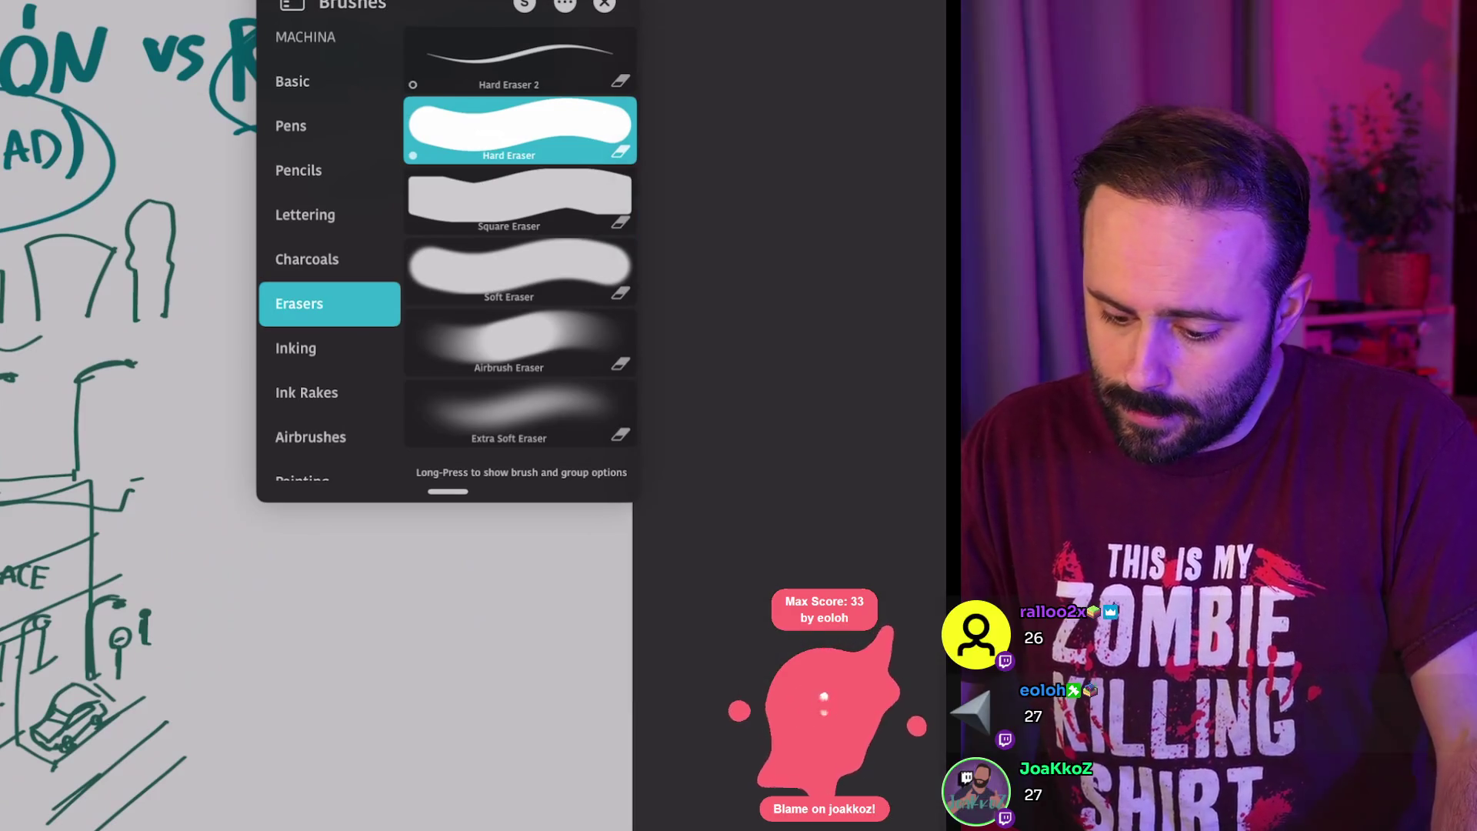
Step: Pick magenta from the Basic swatches palette and place the heading's bullet dot
key("c")
key("c")
key("c")
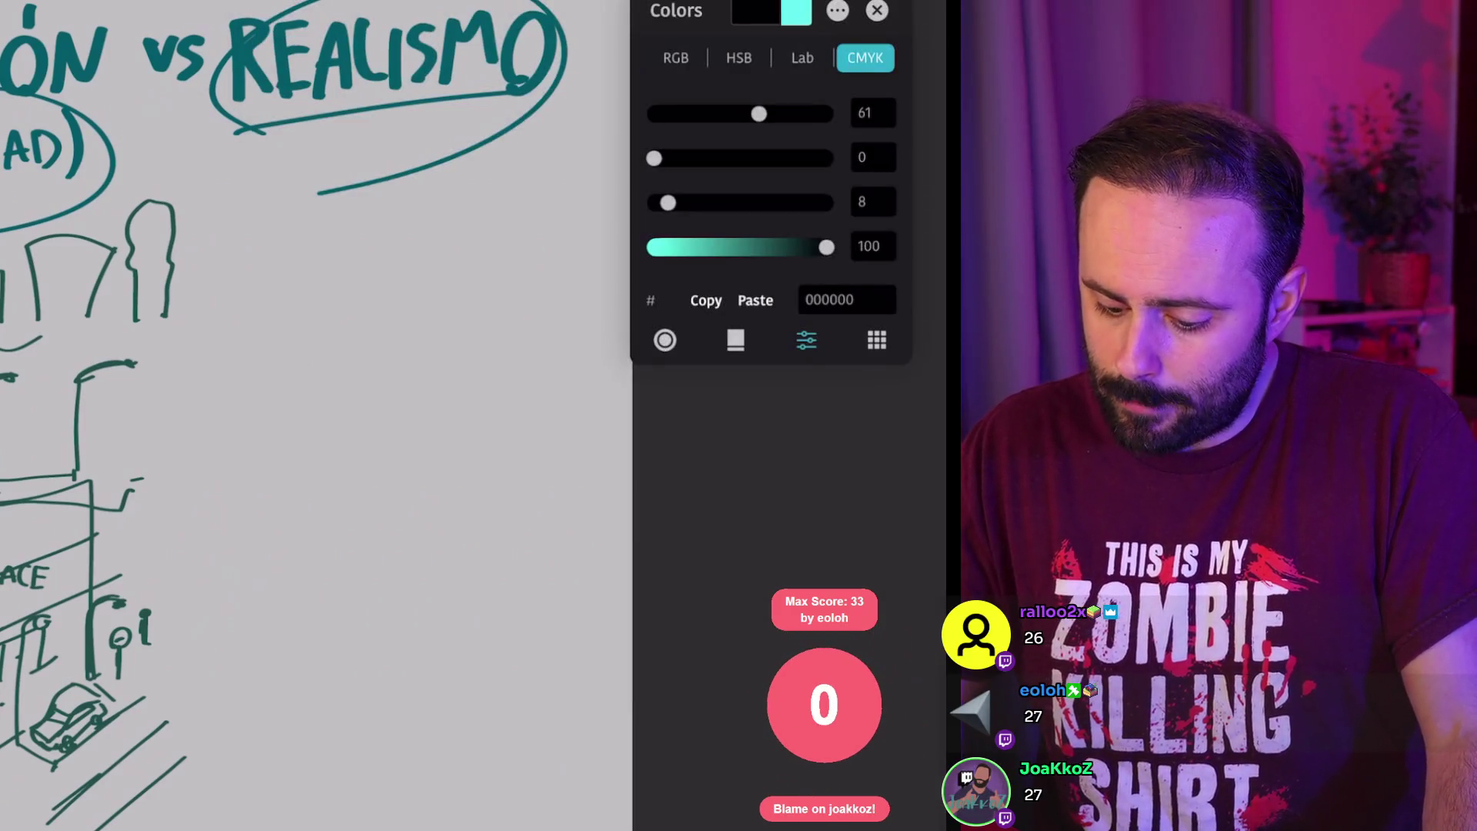
left_click(877, 340)
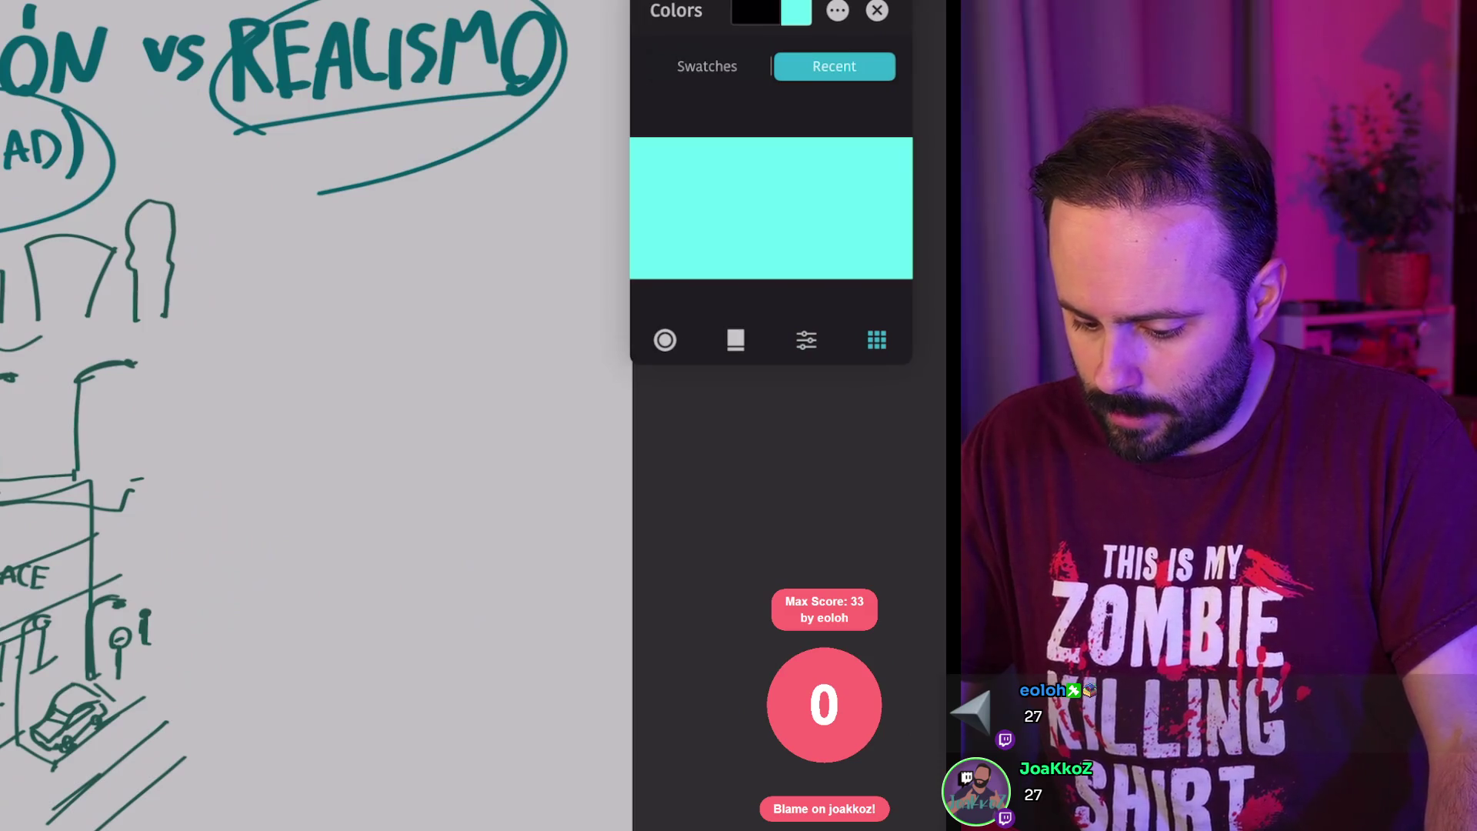
left_click(707, 66)
left_click(895, 154)
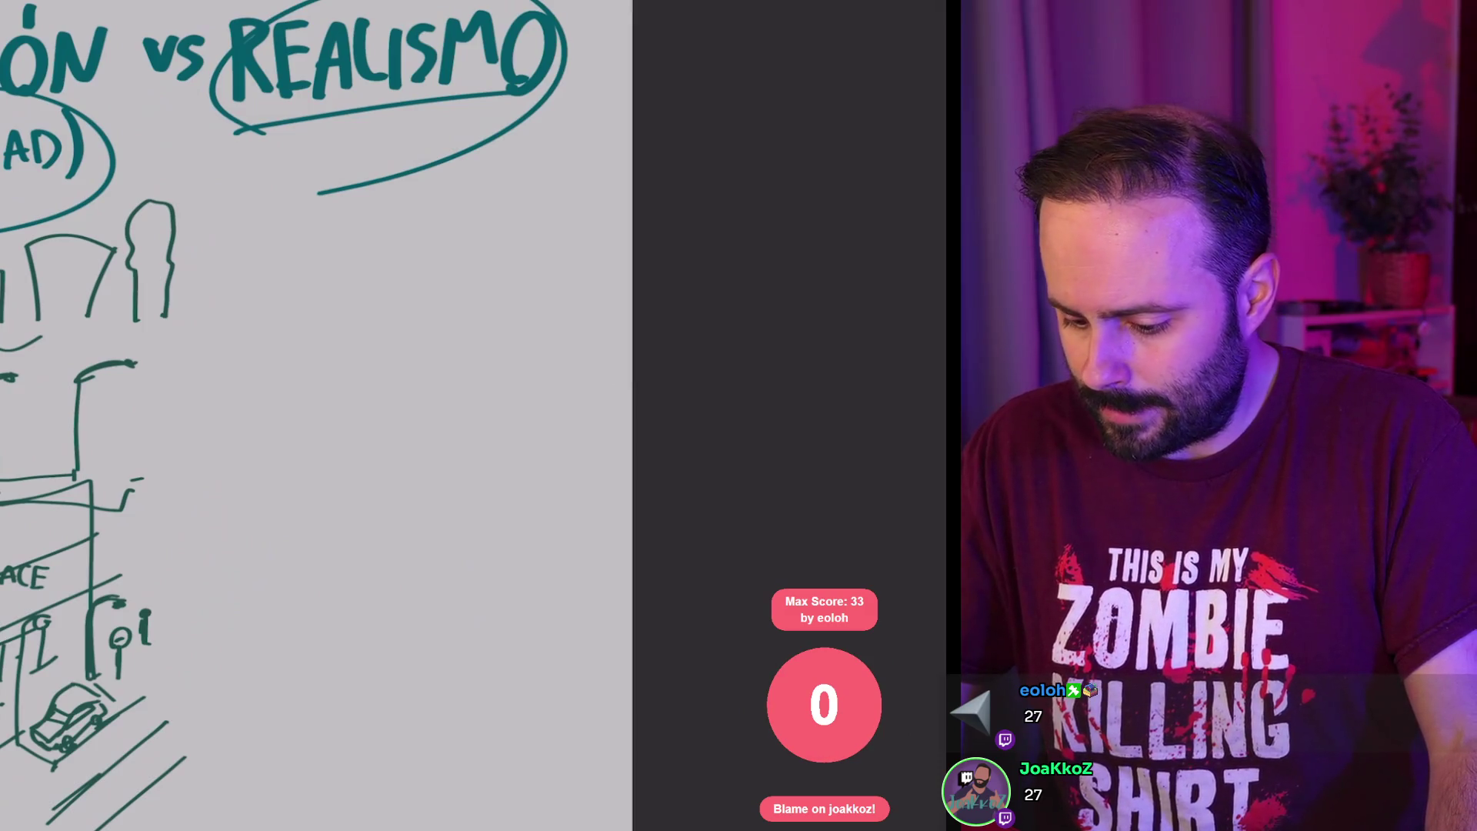
left_click(647, 190)
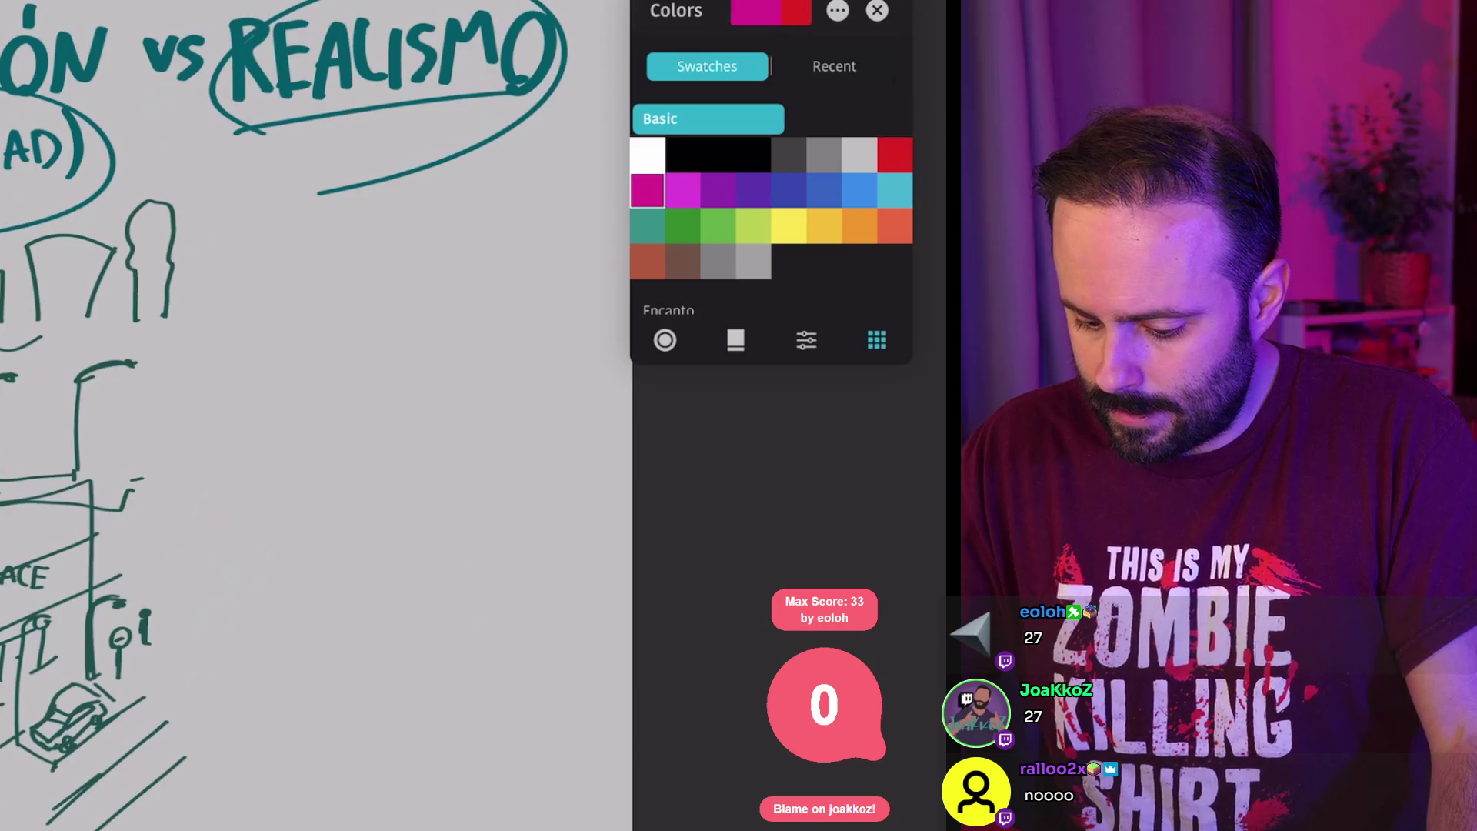
left_click(309, 311)
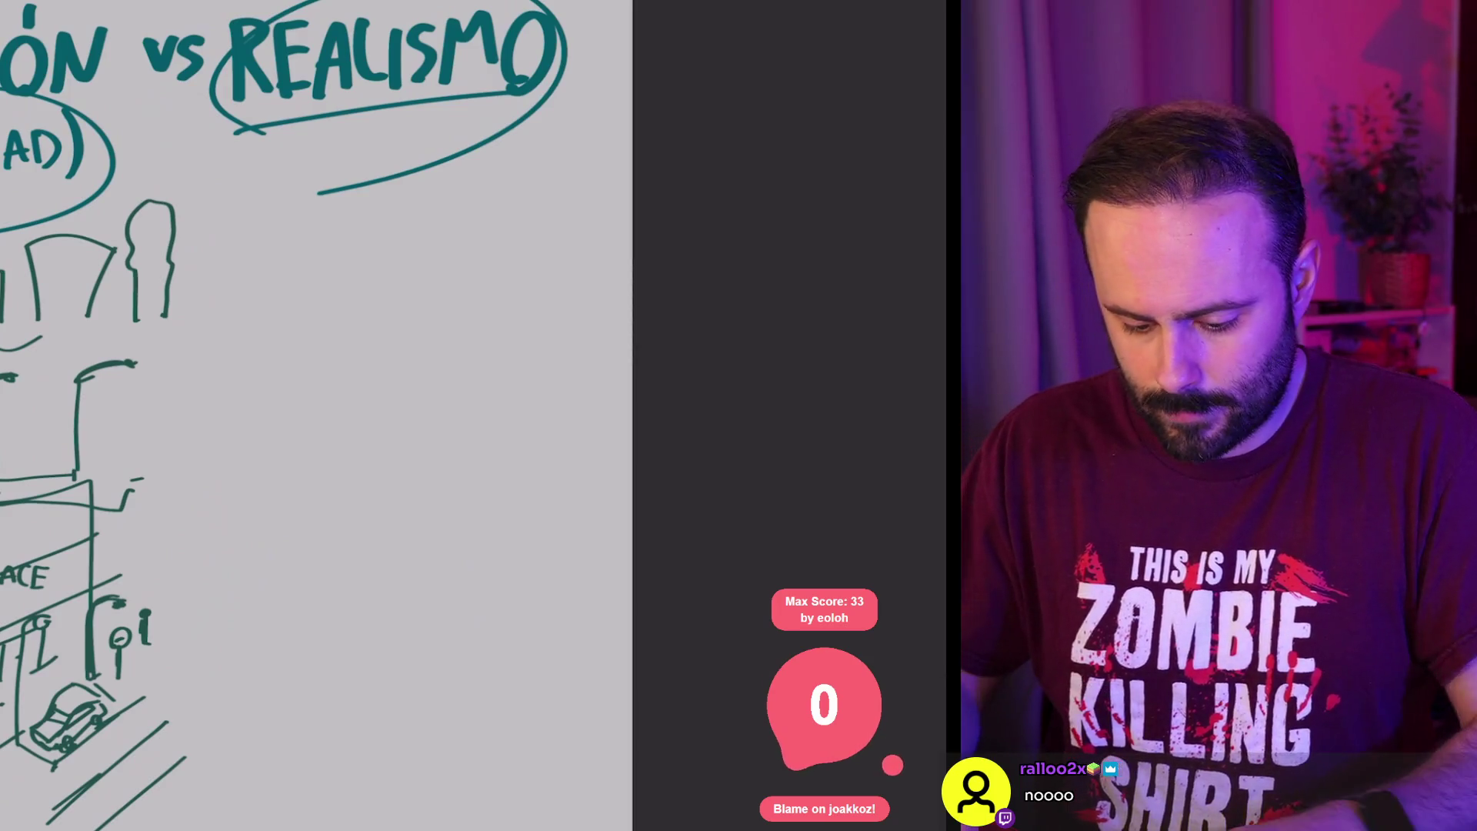
scroll(385, 385, "up", 2)
Step: Hand-letter 'HABITABILIDAD' in magenta after the bullet dot
mouse_move(311, 293)
left_mouse_down()
mouse_move(337, 327)
mouse_move(366, 304)
left_mouse_up()
mouse_move(365, 271)
left_mouse_down()
mouse_move(366, 327)
mouse_move(420, 326)
mouse_move(414, 303)
left_mouse_up()
left_click_drag(432, 263, 440, 335)
mouse_move(476, 270)
left_mouse_down()
mouse_move(477, 327)
mouse_move(500, 327)
mouse_move(531, 265)
left_mouse_up()
mouse_move(531, 323)
left_mouse_down()
mouse_move(549, 268)
mouse_move(566, 322)
left_mouse_up()
left_click_drag(538, 305, 590, 317)
mouse_move(584, 266)
left_mouse_down()
mouse_move(592, 317)
mouse_move(631, 263)
mouse_move(676, 317)
left_mouse_up()
mouse_move(690, 262)
left_mouse_down()
mouse_move(690, 318)
mouse_move(706, 317)
left_mouse_up()
mouse_move(706, 266)
left_mouse_down()
mouse_move(708, 315)
mouse_move(773, 314)
left_mouse_up()
left_click_drag(783, 259, 786, 314)
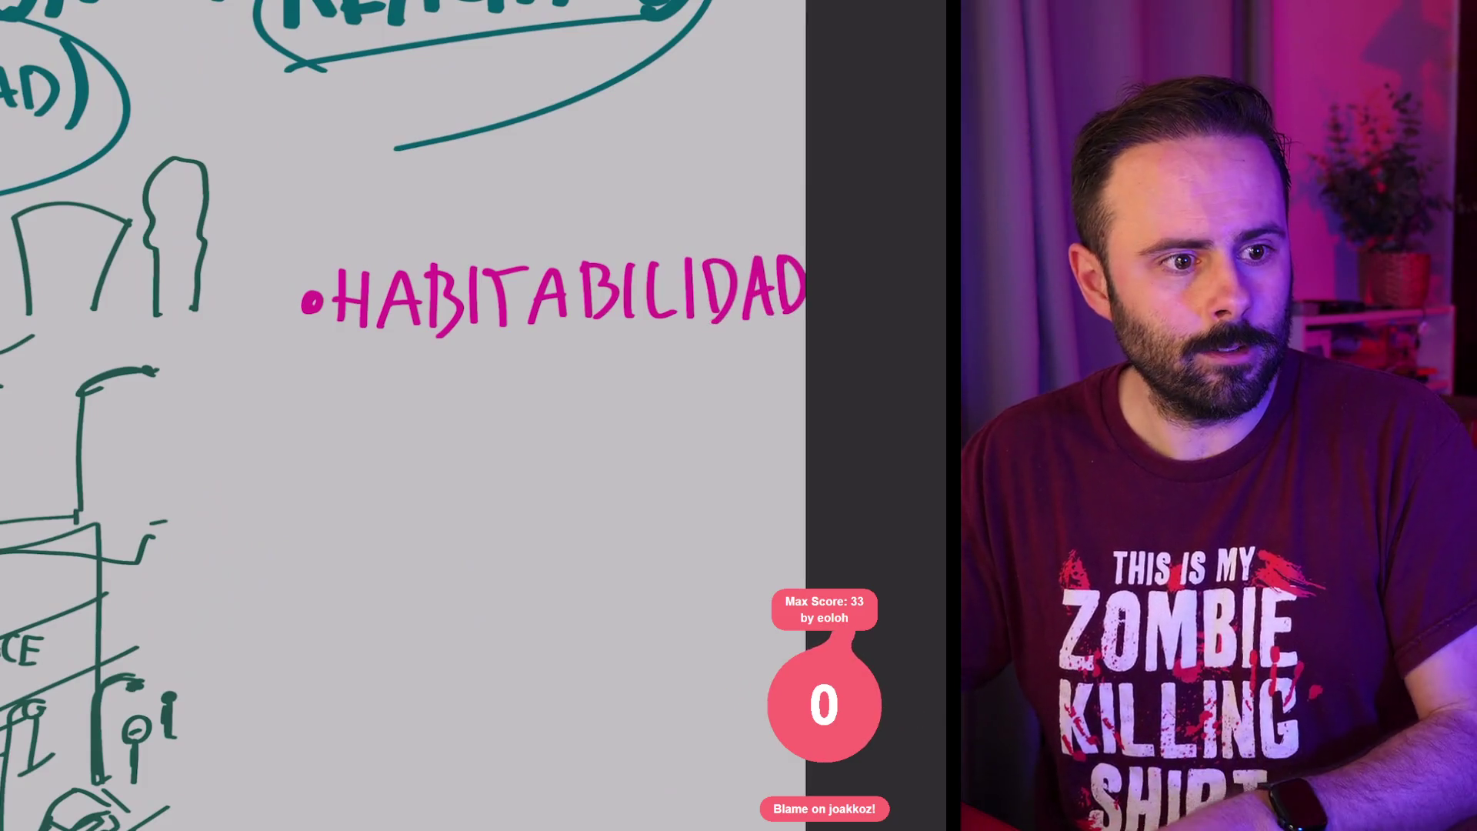
scroll(538, 307, "up", 3)
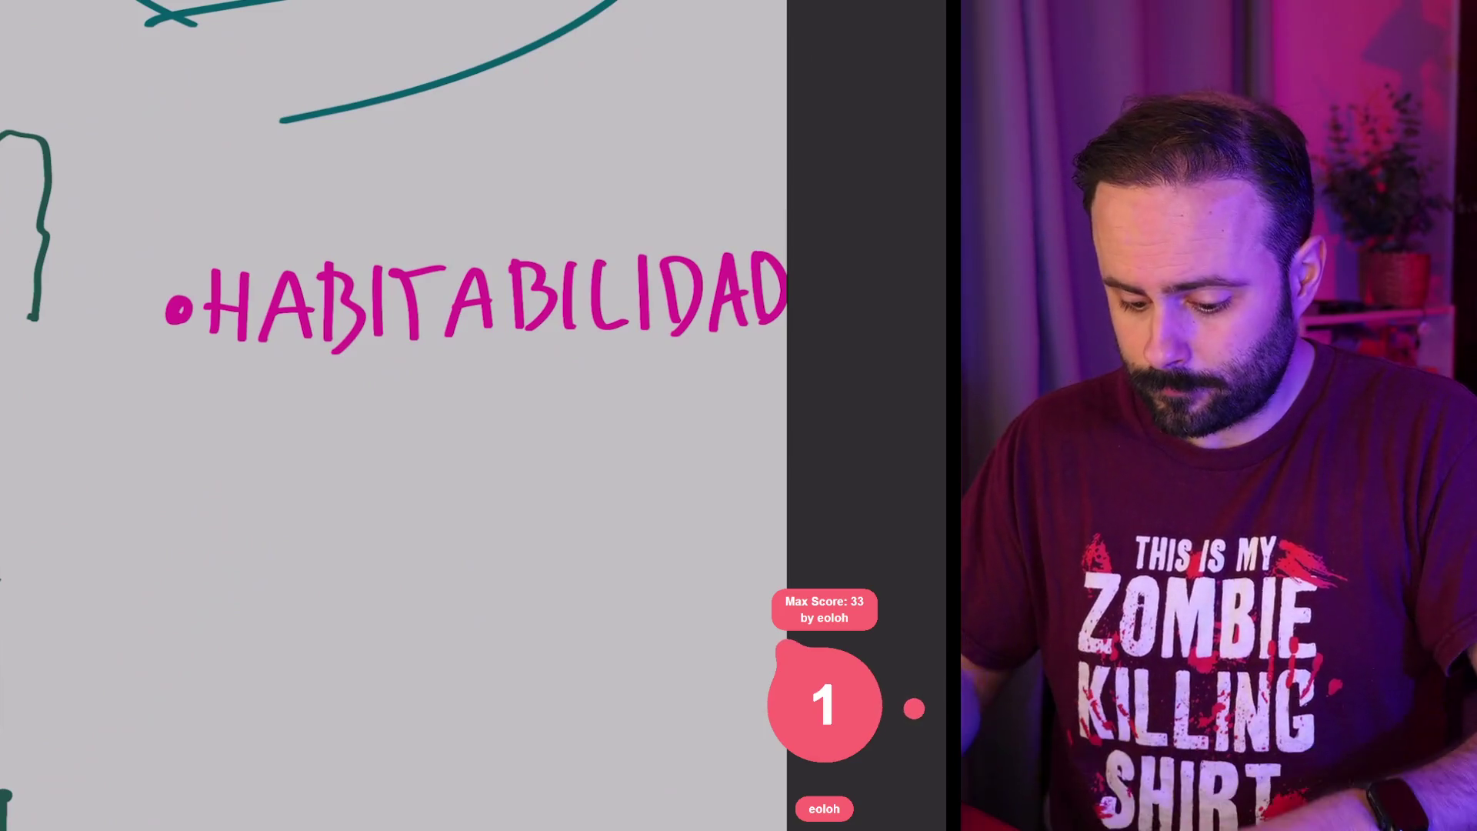
Step: Draw a curved arrow down from the bullet, write 'USABLE' at its tip and double-underline it
mouse_move(338, 219)
left_mouse_down()
mouse_move(267, 315)
mouse_move(245, 394)
mouse_move(274, 388)
left_mouse_up()
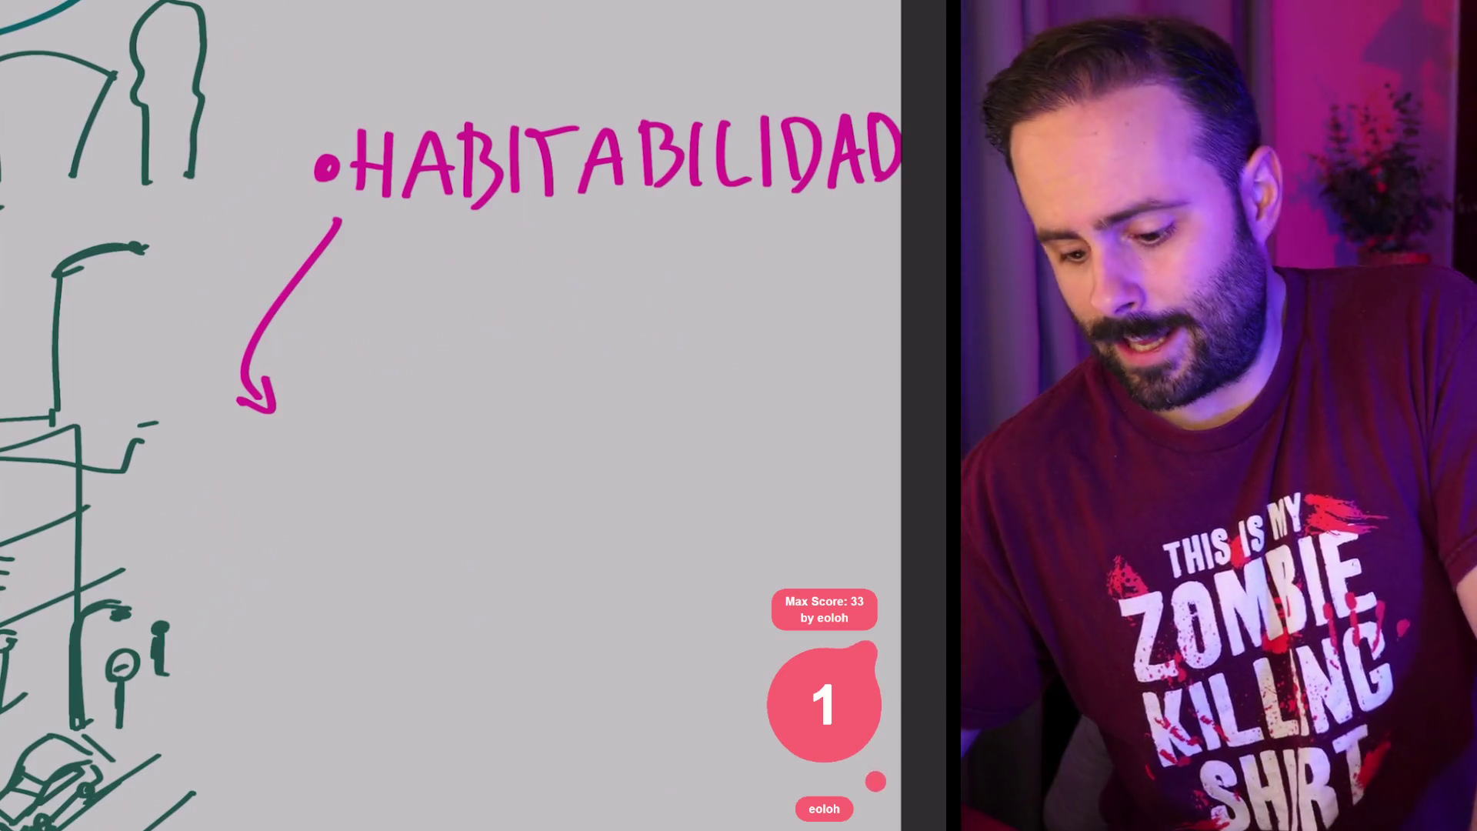
left_click_drag(302, 369, 435, 407)
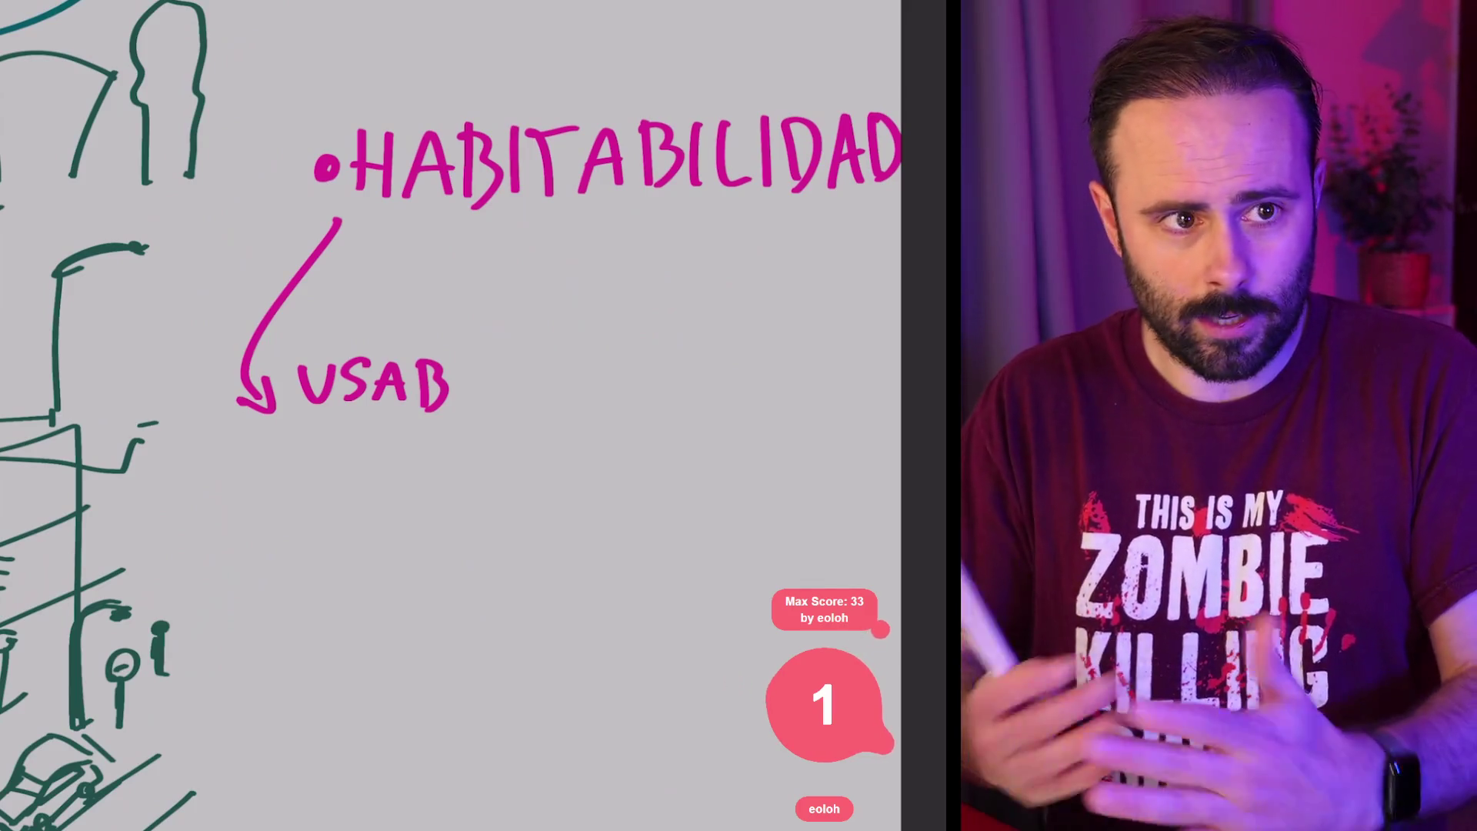
mouse_move(460, 363)
left_mouse_down()
mouse_move(483, 397)
mouse_move(516, 366)
mouse_move(514, 379)
left_mouse_up()
left_click_drag(499, 395, 522, 393)
left_click_drag(323, 433, 516, 422)
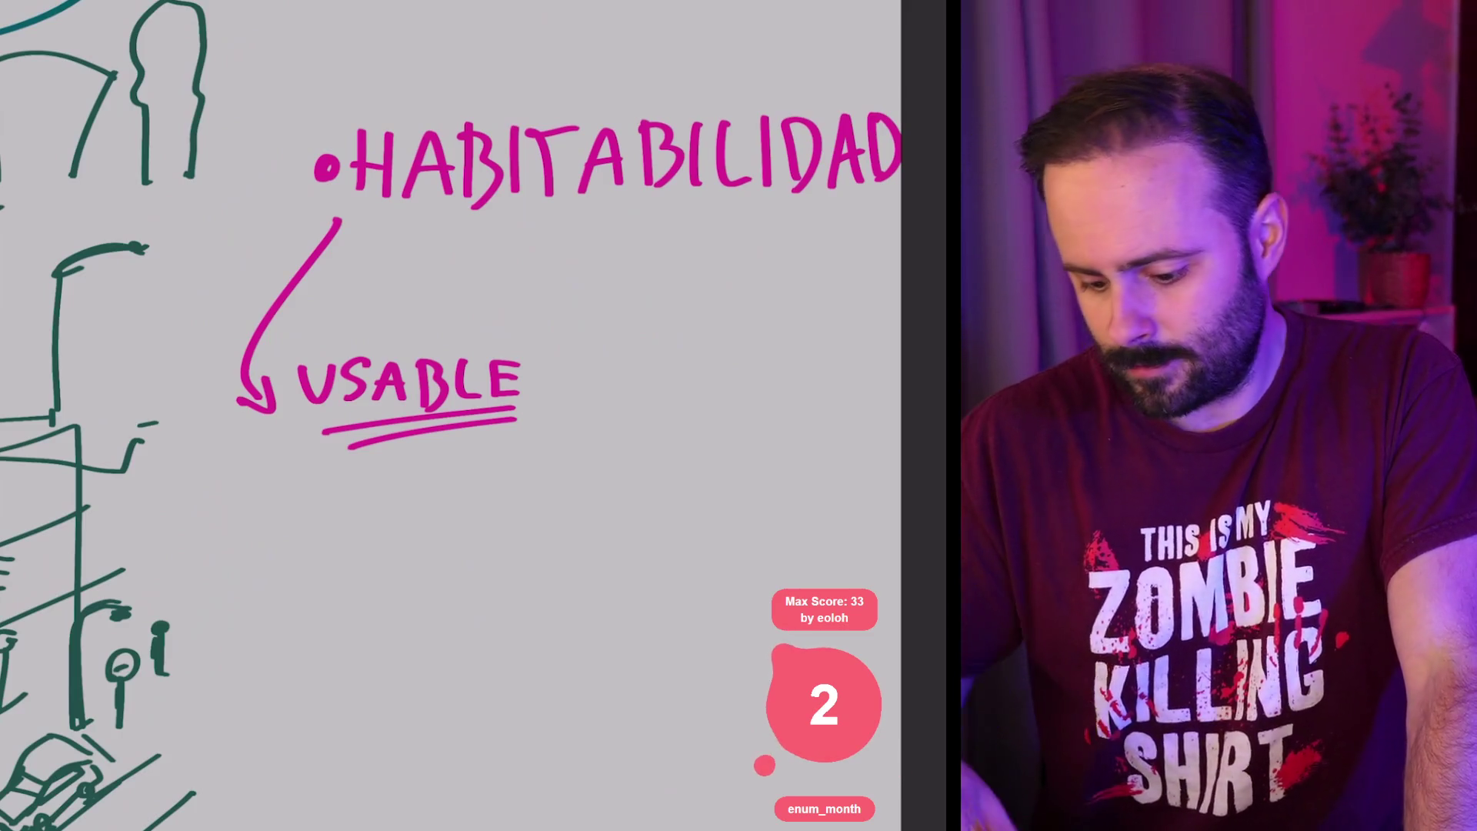
Step: Sketch two parallel diagonals below USABLE with narrow rectangles, a flagged post and a dashed line
scroll(450, 415, "down", 3)
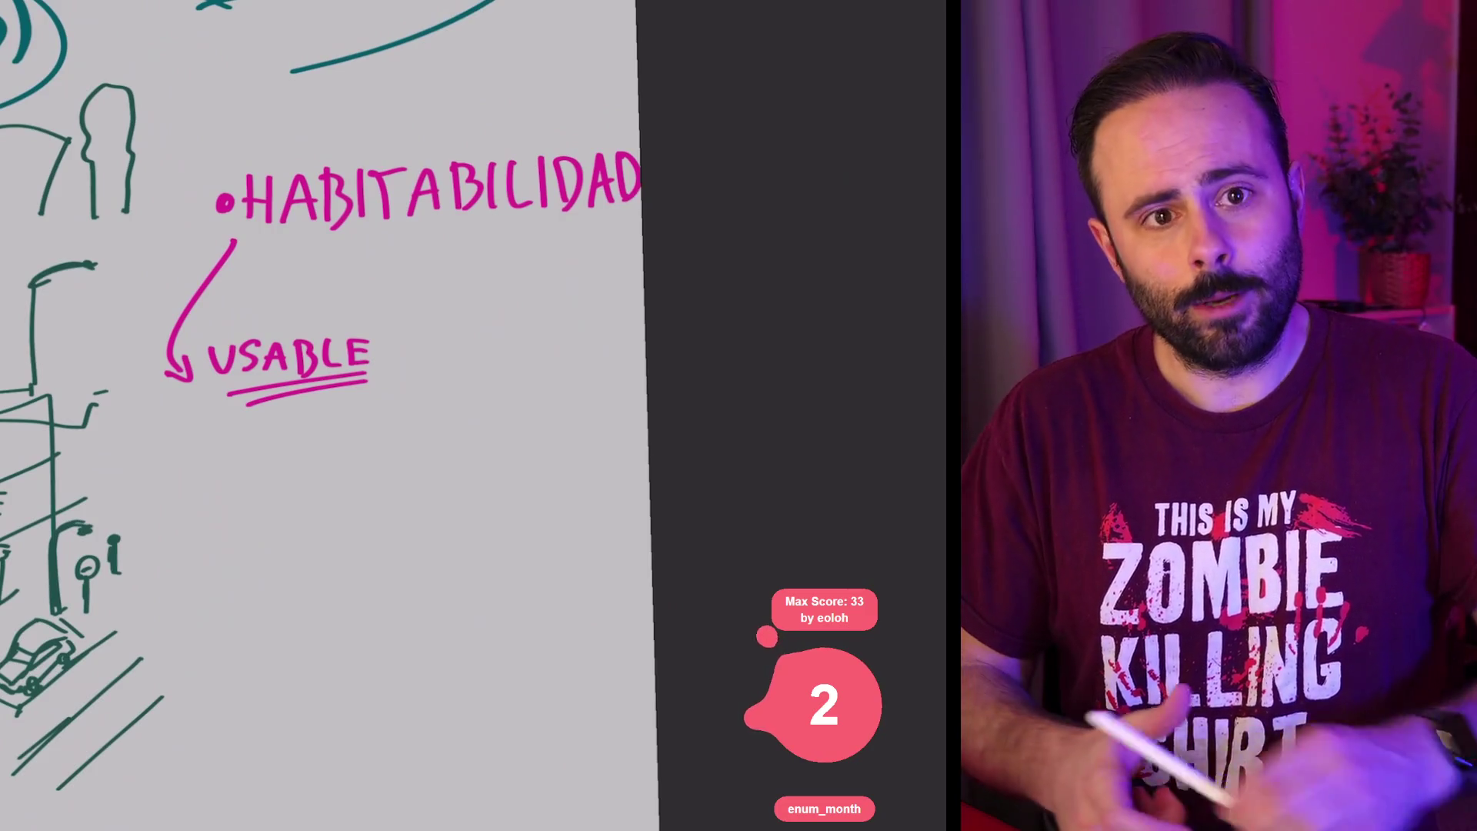
scroll(354, 415, "up", 2)
left_click_drag(450, 385, 215, 584)
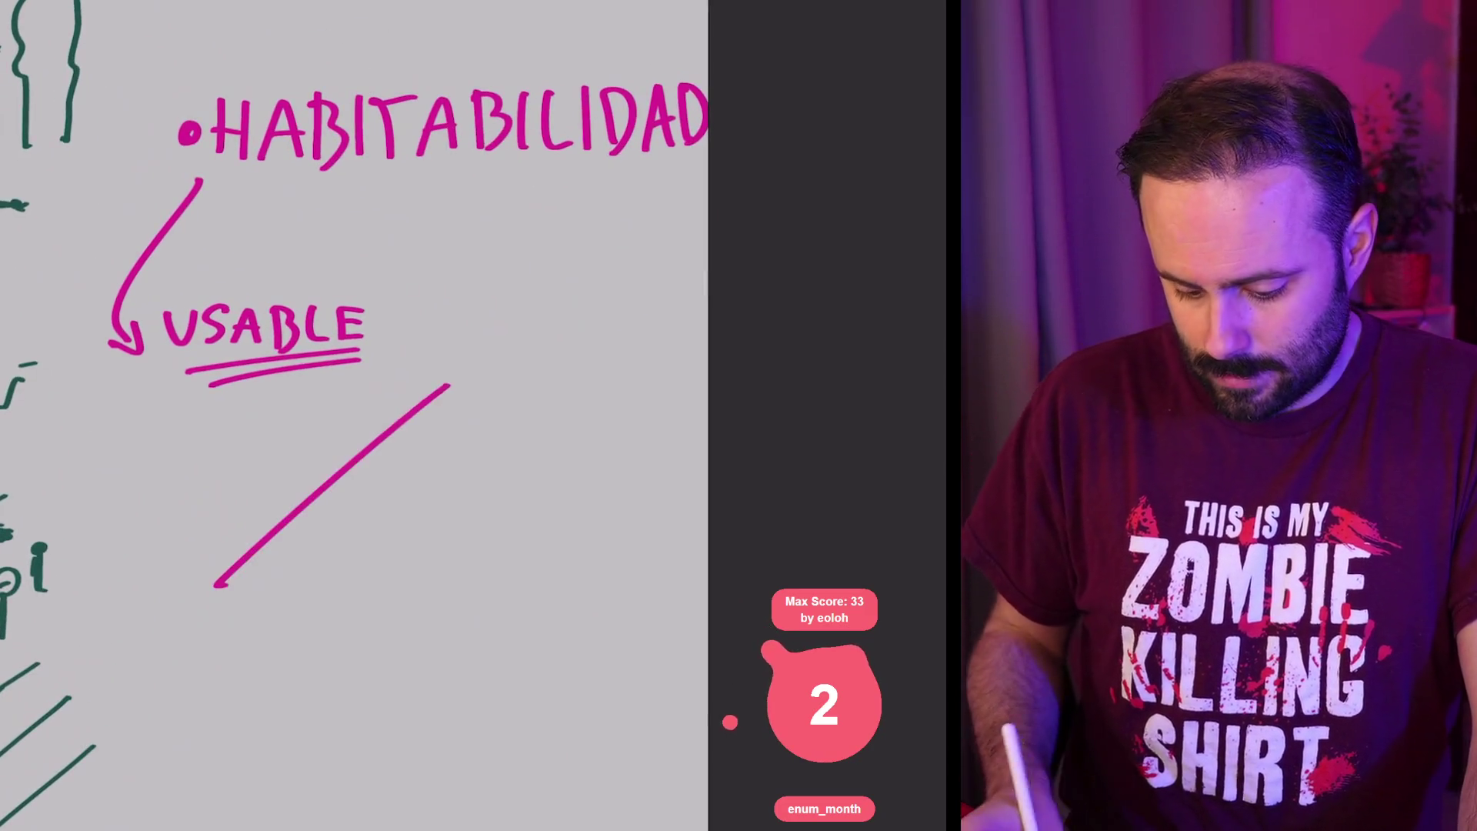
left_click_drag(621, 454, 369, 692)
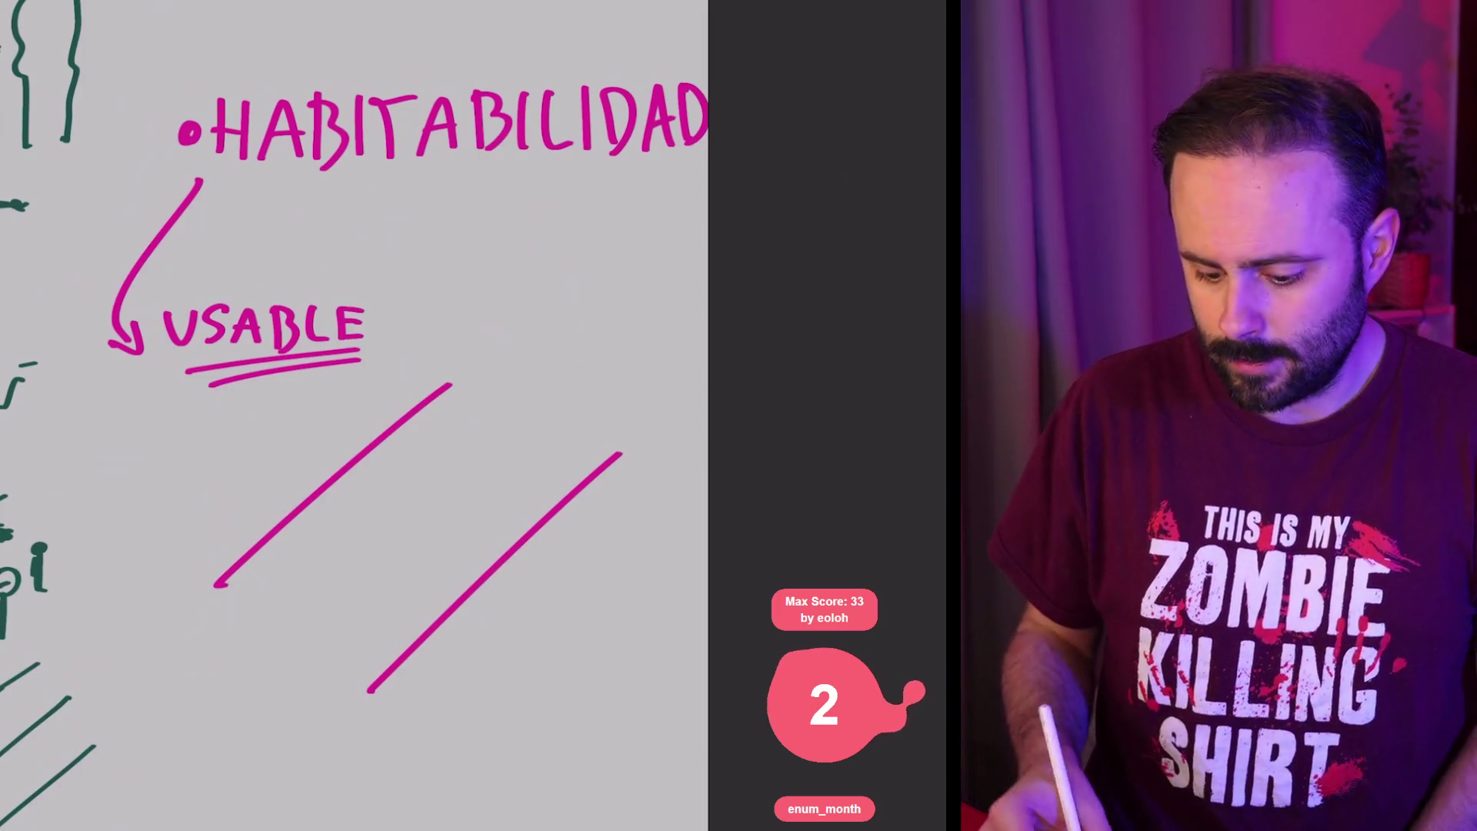
mouse_move(366, 478)
left_mouse_down()
mouse_move(268, 562)
mouse_move(301, 573)
mouse_move(369, 481)
mouse_move(351, 599)
left_mouse_up()
left_click_drag(485, 539, 396, 630)
mouse_move(350, 442)
left_mouse_down()
mouse_move(374, 300)
mouse_move(360, 329)
left_mouse_up()
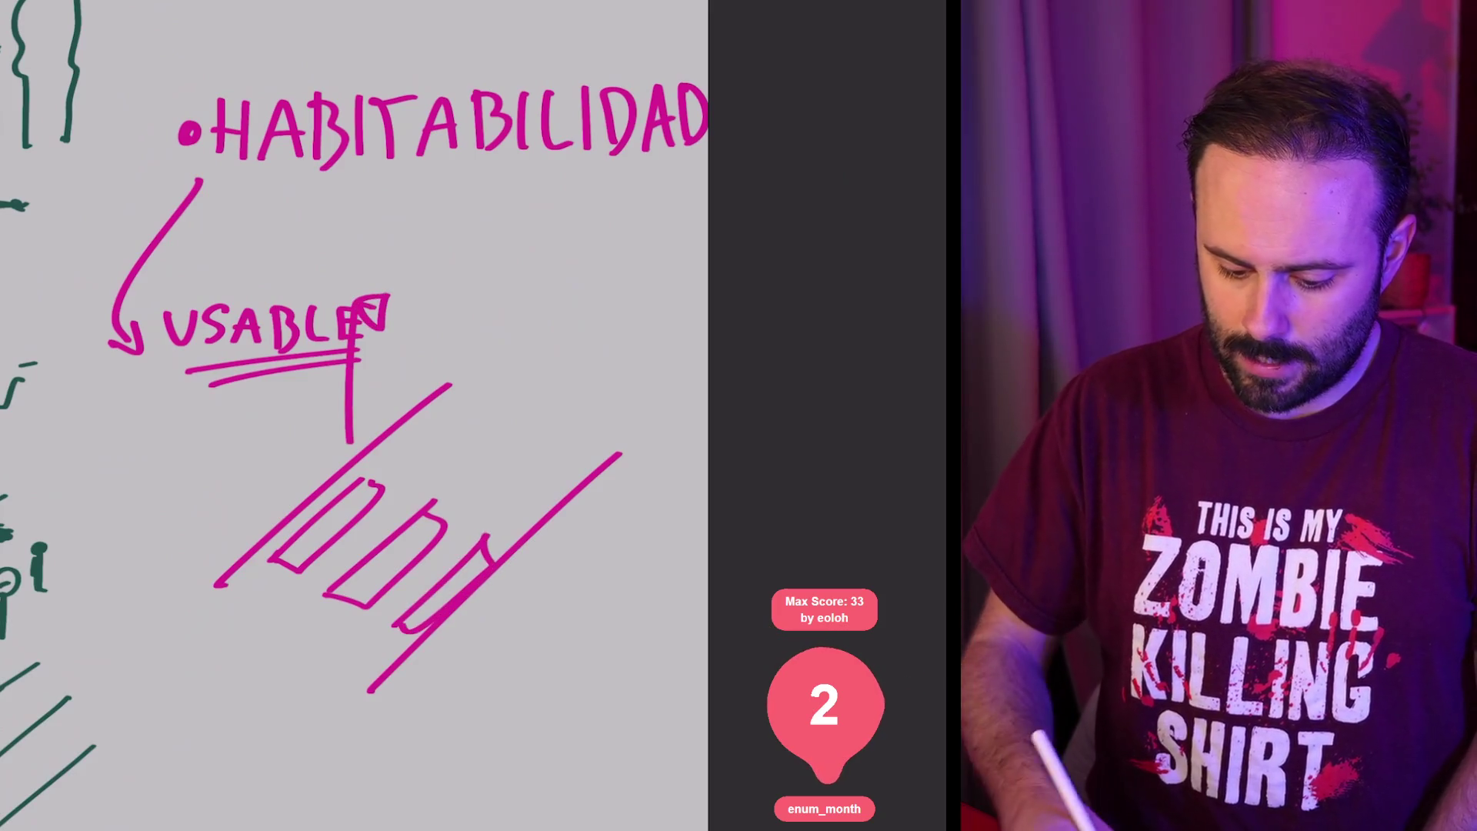
left_click_drag(105, 541, 143, 556)
left_click_drag(154, 560, 193, 584)
left_click_drag(384, 315, 428, 359)
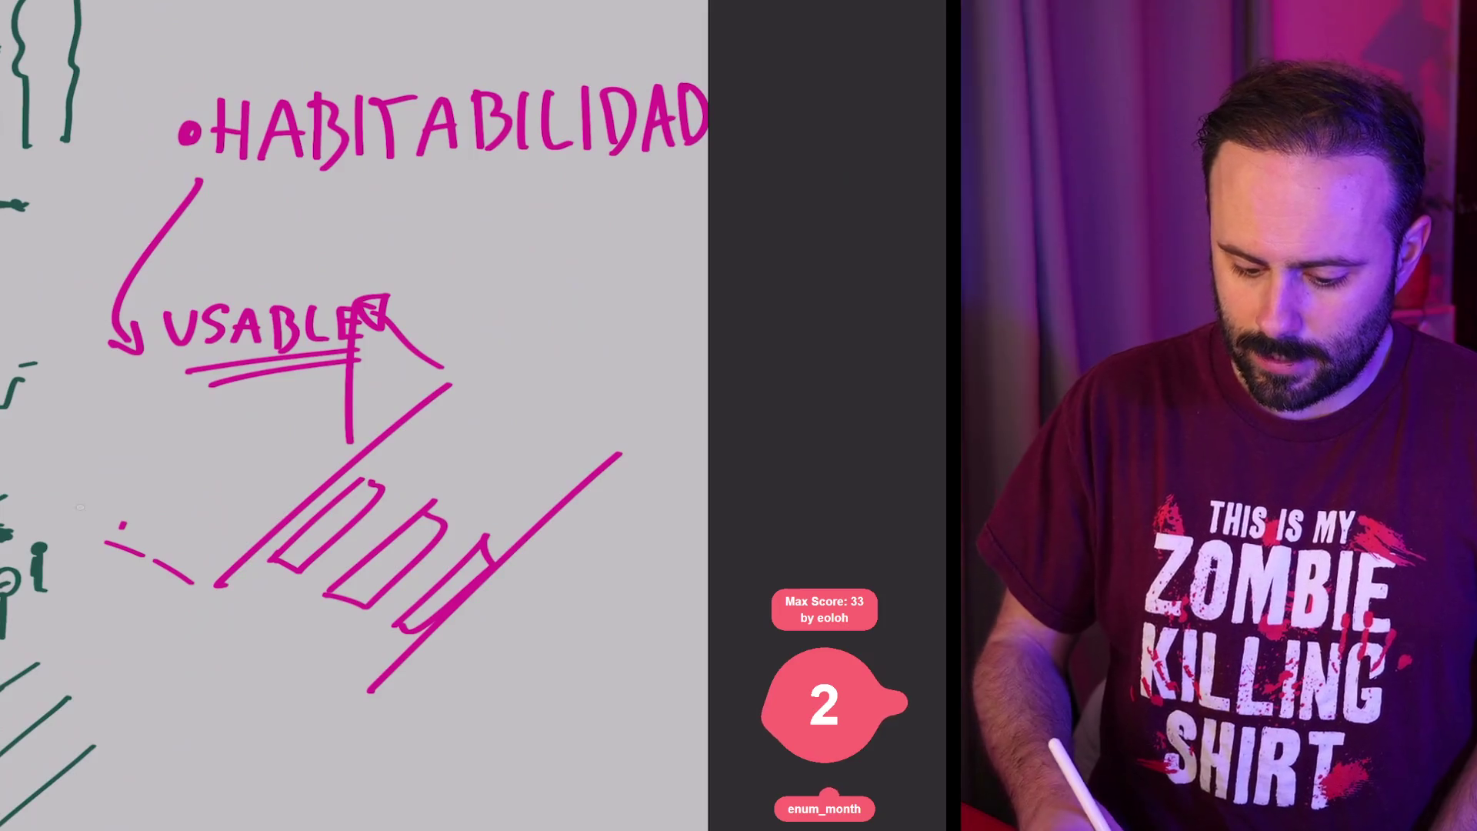
Step: Add long crossing diagonals, vertical lines, a bell curve, a loop, a tick mark and sweeping curves
mouse_move(40, 486)
left_mouse_down()
mouse_move(140, 526)
mouse_move(450, 227)
left_mouse_up()
left_click_drag(40, 227, 71, 467)
left_click_drag(363, 116, 352, 306)
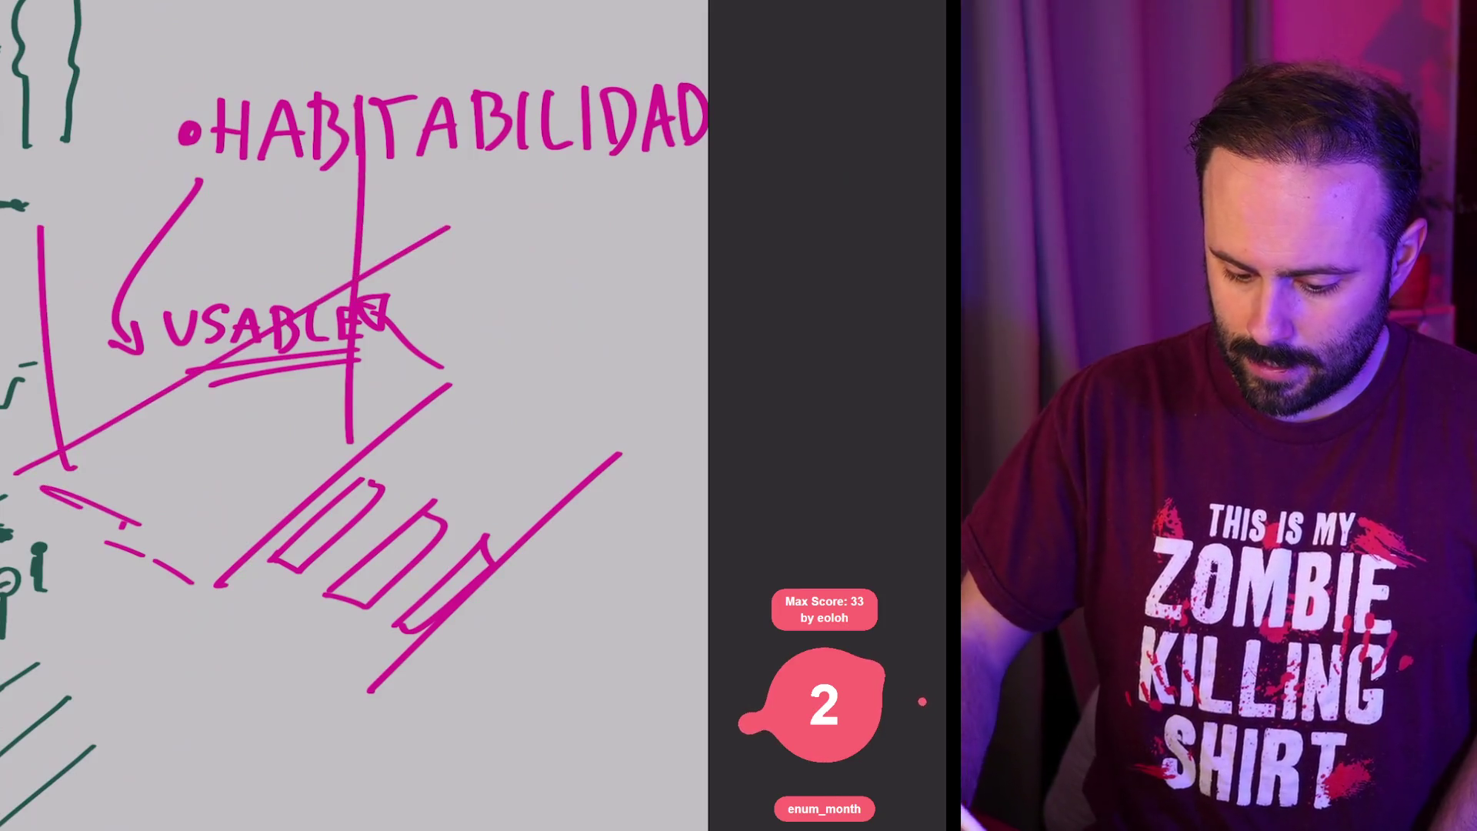
left_click_drag(181, 350, 293, 300)
mouse_move(473, 650)
left_mouse_down()
mouse_move(373, 697)
mouse_move(673, 452)
left_mouse_up()
mouse_move(636, 440)
left_mouse_down()
mouse_move(650, 477)
mouse_move(531, 521)
left_mouse_up()
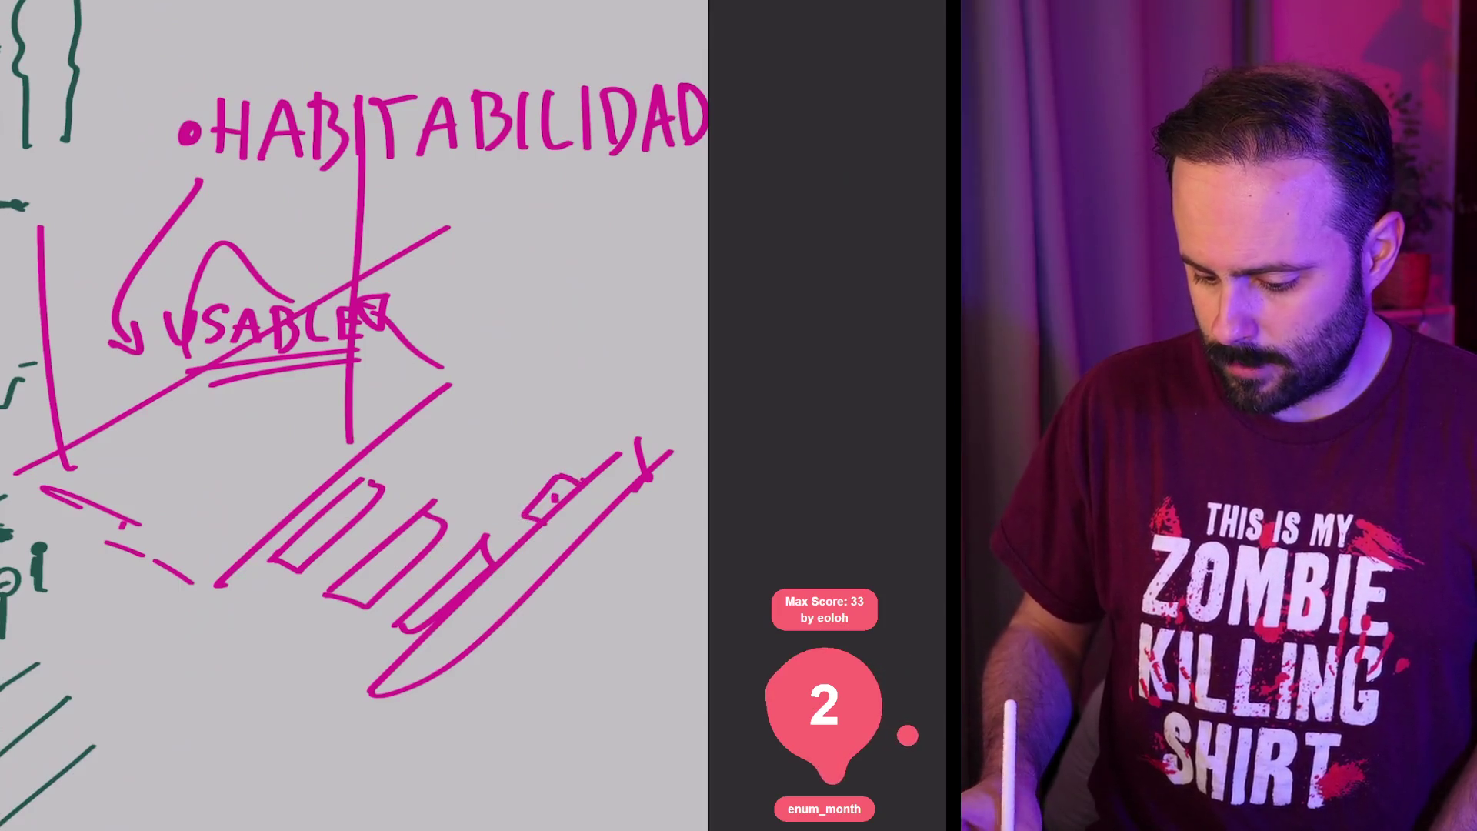
left_click_drag(231, 578, 219, 604)
mouse_move(104, 540)
left_mouse_down()
mouse_move(245, 574)
mouse_move(319, 504)
left_mouse_up()
left_click_drag(35, 470, 419, 413)
mouse_move(558, 492)
left_mouse_down()
mouse_move(508, 581)
mouse_move(550, 477)
left_mouse_up()
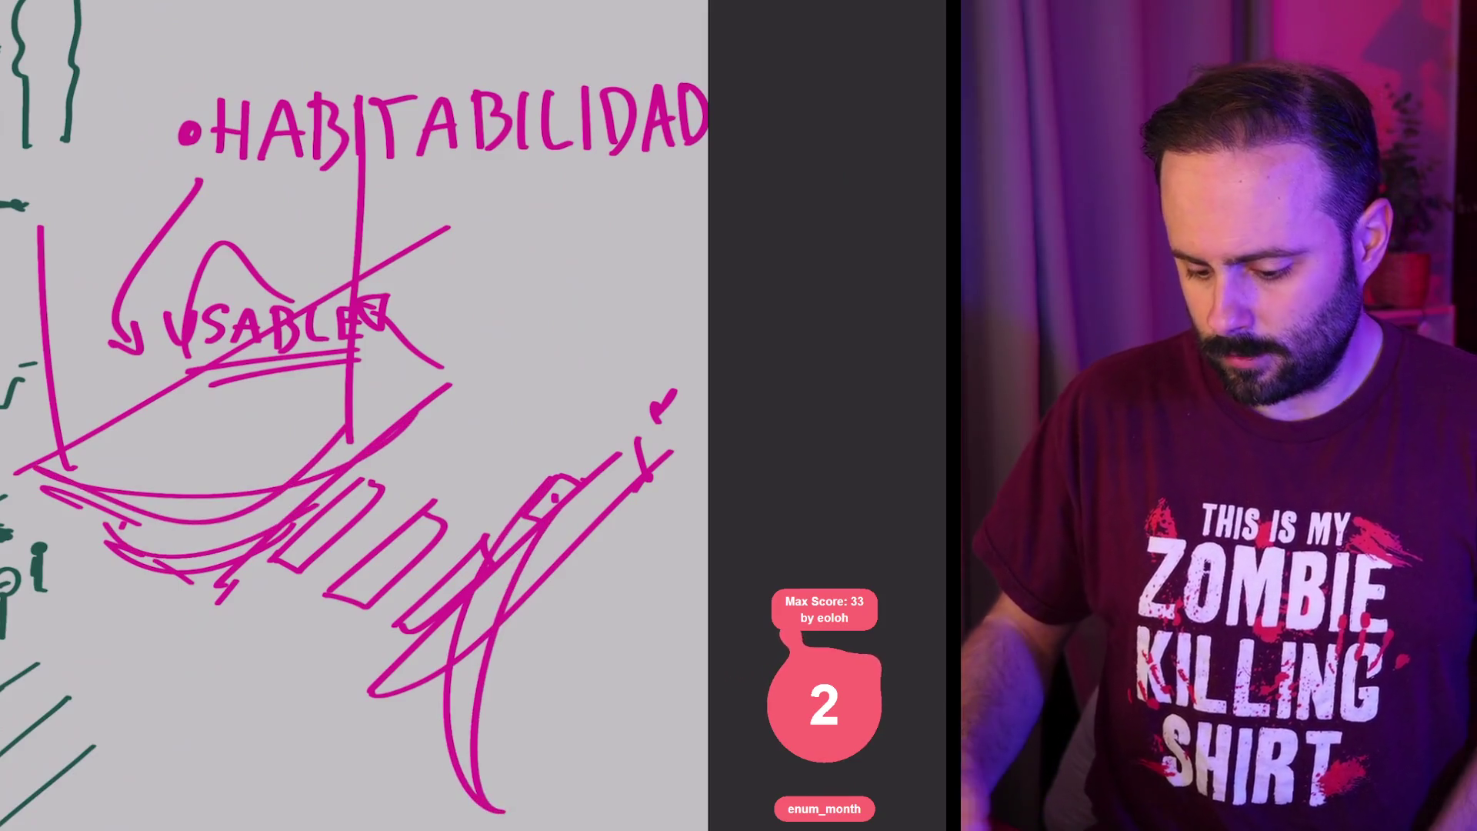
scroll(354, 415, "down", 3)
Step: Below the earlier sketch, draw a magenta box outline with a small inner rectangle
scroll(326, 416, "down", 2)
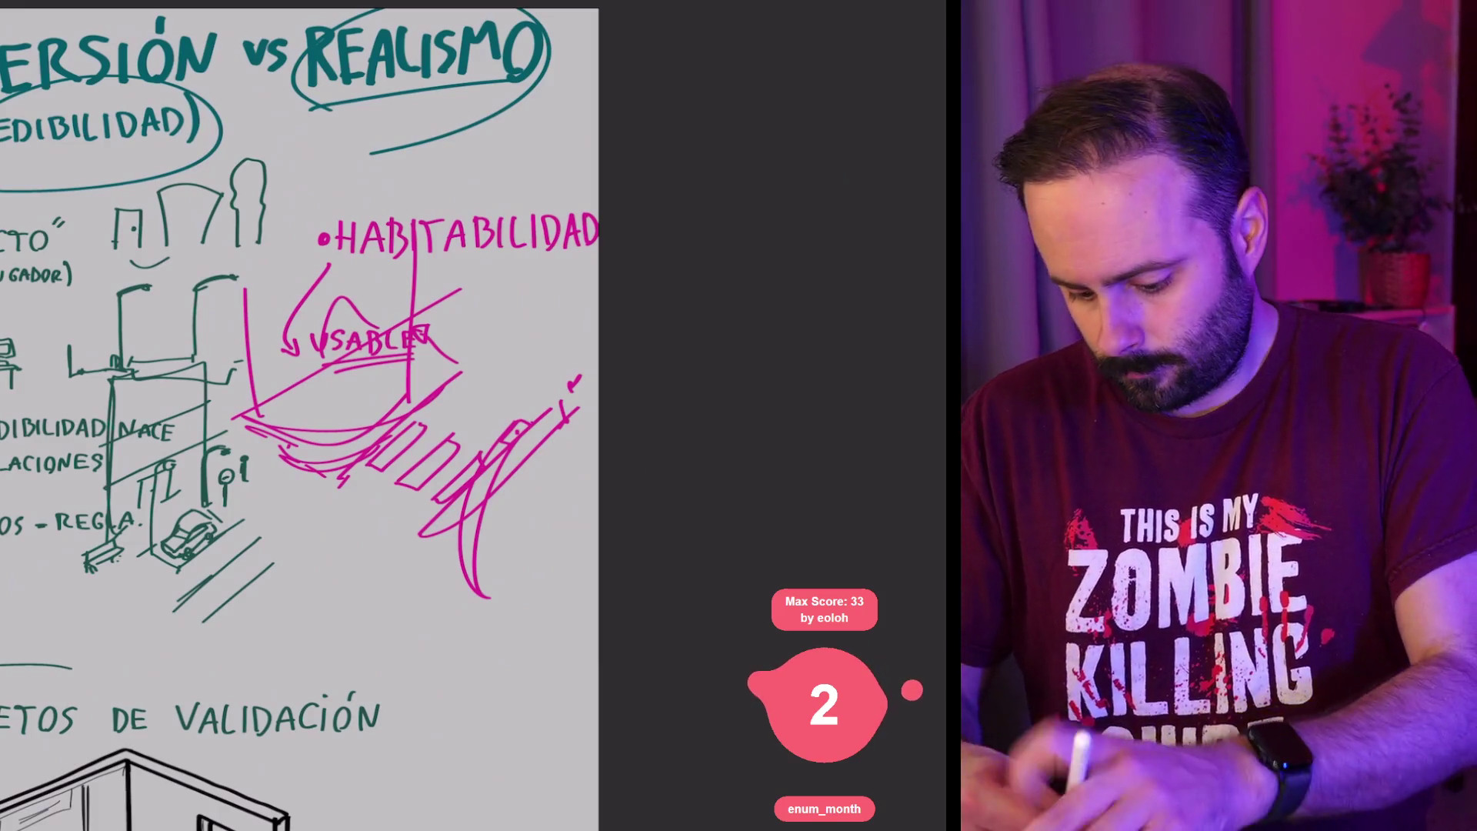
scroll(323, 416, "down", 3)
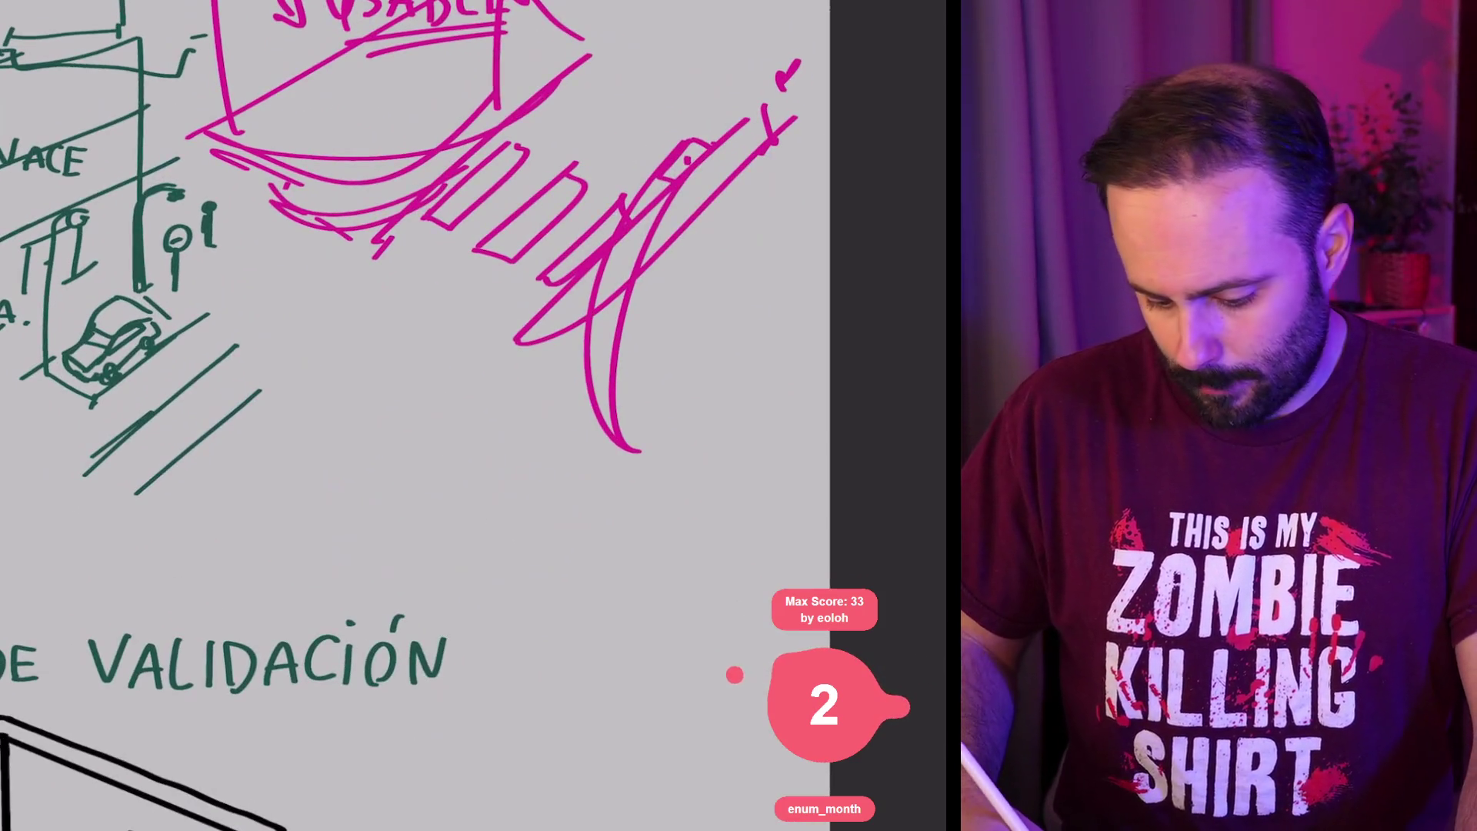
left_click_drag(333, 394, 334, 527)
left_click_drag(333, 392, 433, 396)
mouse_move(334, 528)
left_mouse_down()
mouse_move(265, 526)
mouse_move(485, 394)
mouse_move(416, 396)
left_mouse_up()
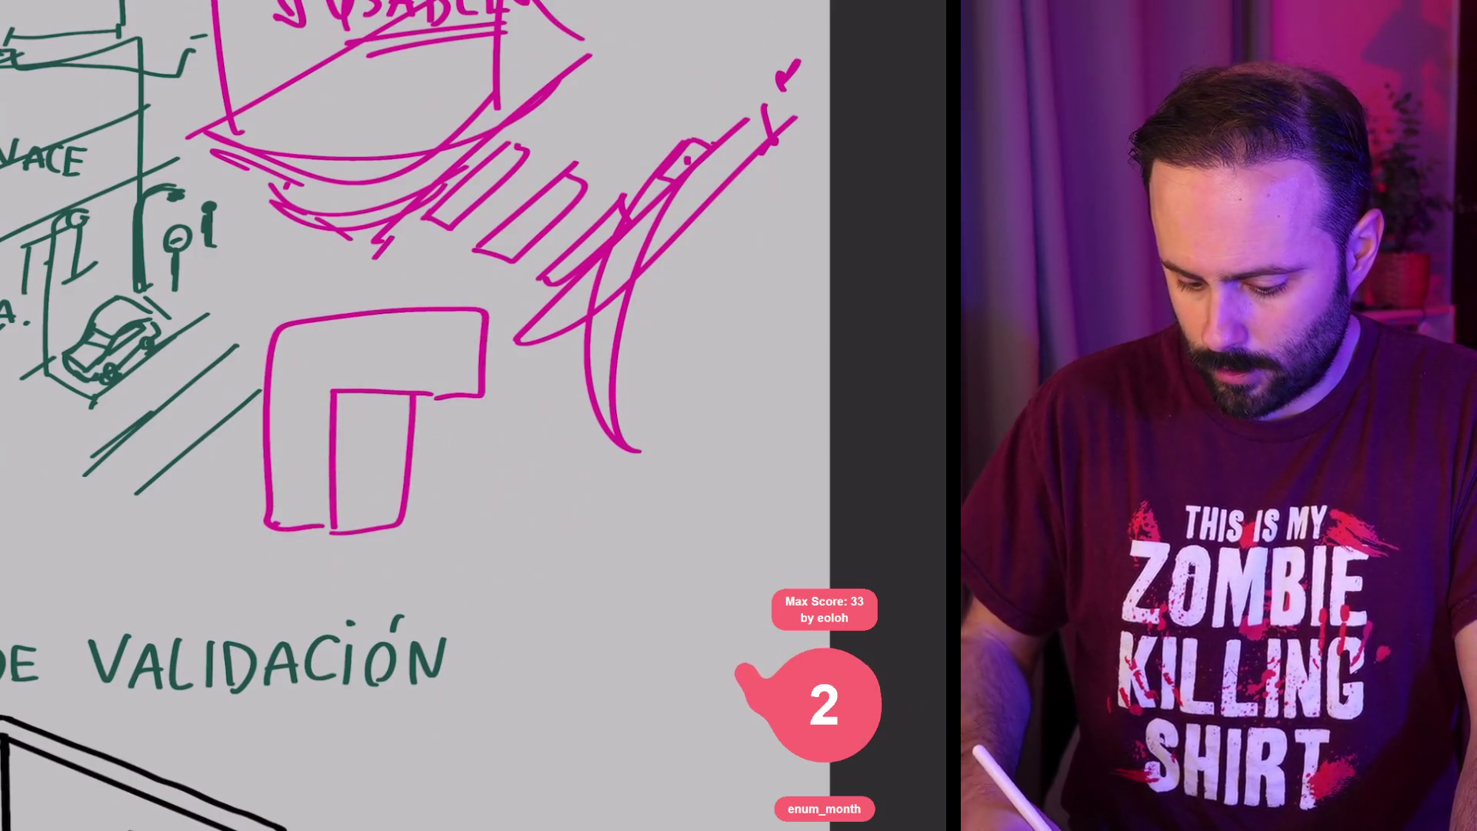
left_click_drag(267, 525, 483, 398)
mouse_move(414, 529)
left_mouse_down()
mouse_move(334, 531)
mouse_move(420, 537)
left_mouse_up()
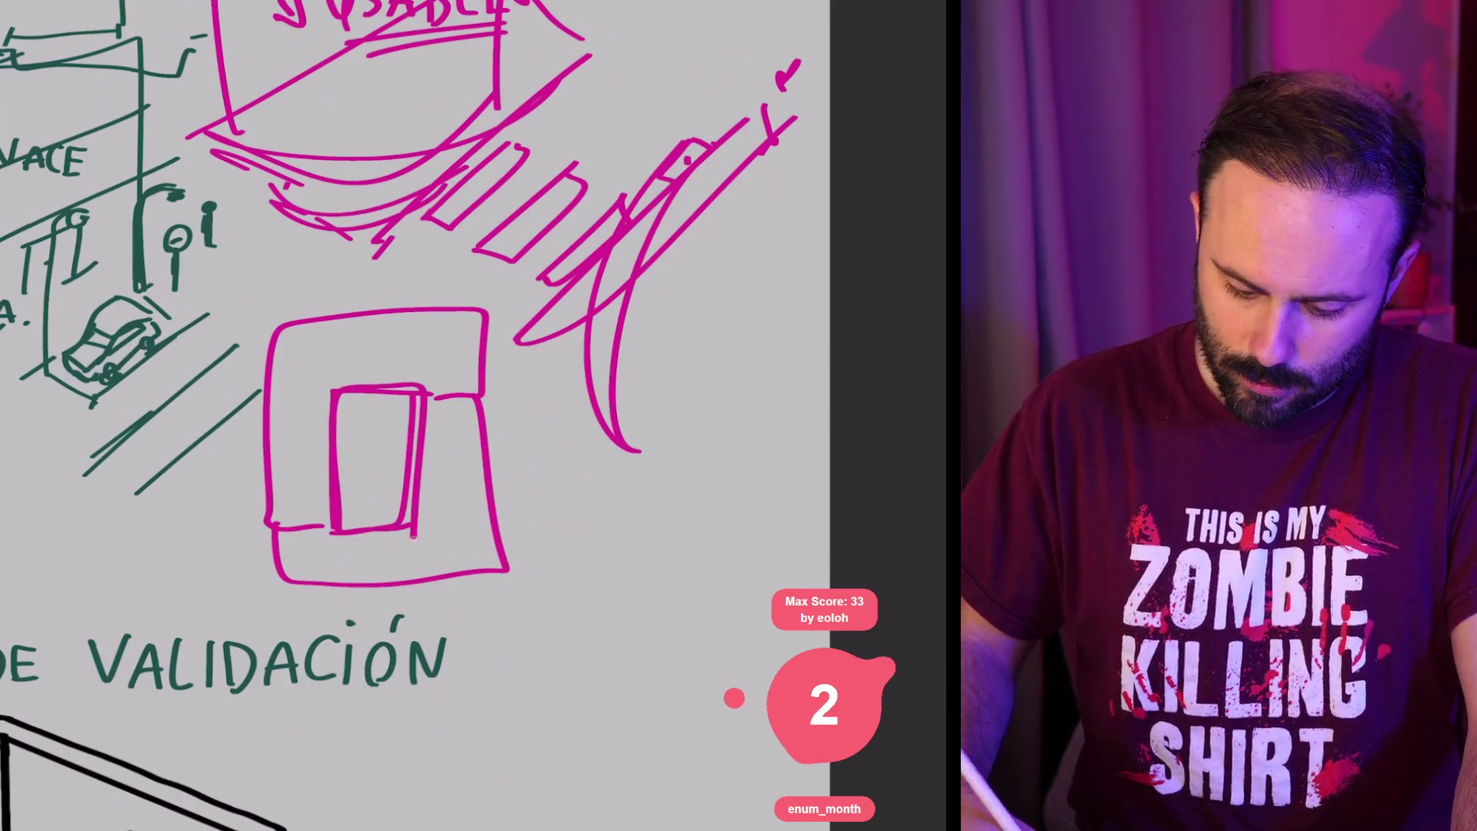
Step: Add a vertical line down into the box and horizontal lines at its lower left and right
mouse_move(332, 239)
left_mouse_down()
mouse_move(329, 389)
mouse_move(355, 385)
mouse_move(340, 392)
left_mouse_up()
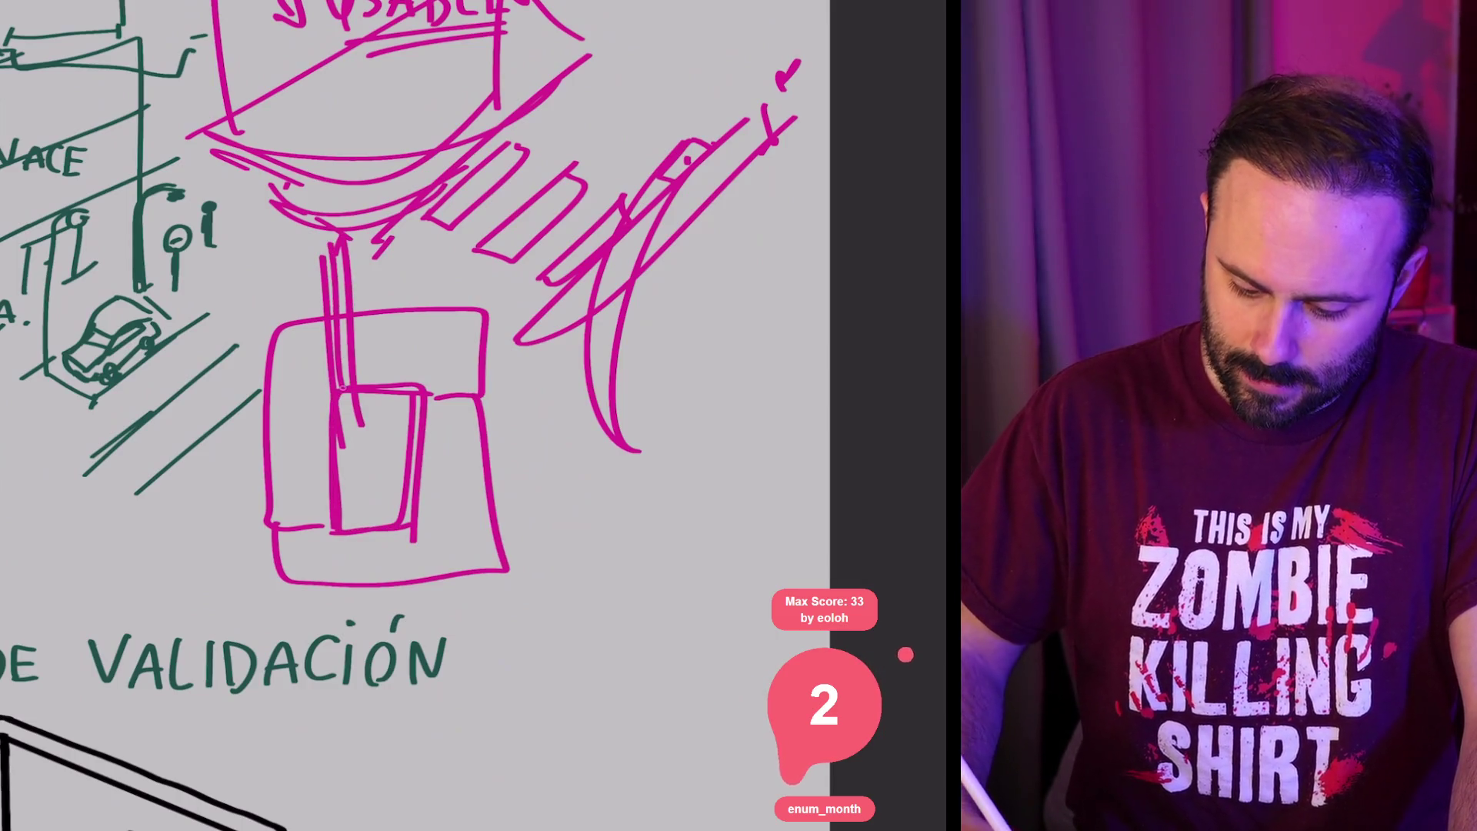
left_click_drag(212, 496, 357, 496)
left_click_drag(217, 525, 388, 517)
mouse_move(435, 396)
left_mouse_down()
mouse_move(531, 389)
mouse_move(533, 406)
left_mouse_up()
Step: Sketch loose vertical and horizontal lines below the box, a diagonal outward, and extend lines left
left_click_drag(508, 677, 525, 747)
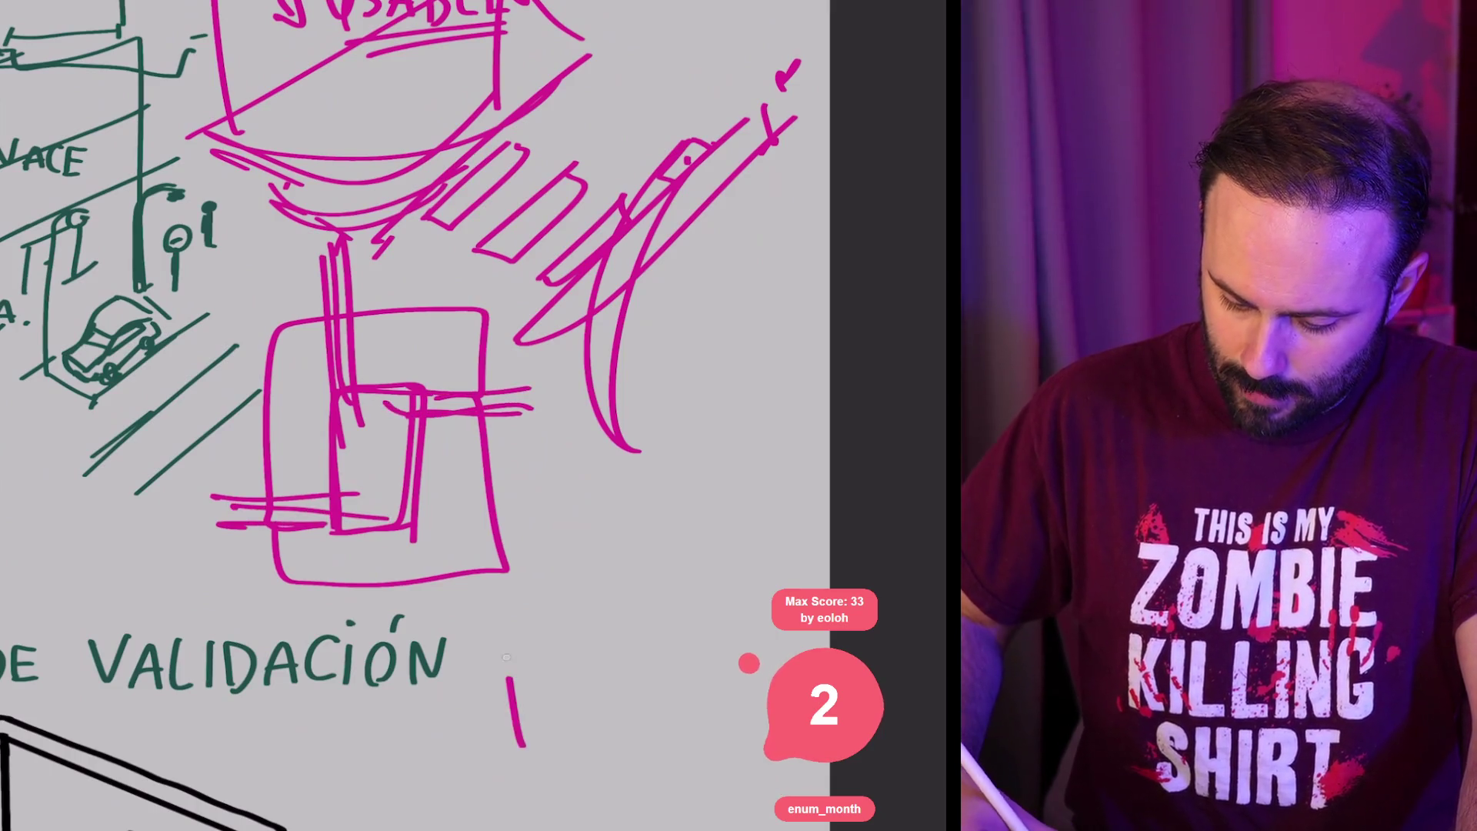
left_click_drag(501, 631, 523, 744)
left_click_drag(526, 612, 542, 729)
mouse_move(386, 493)
left_mouse_down()
mouse_move(504, 638)
mouse_move(656, 633)
left_mouse_up()
left_click_drag(500, 588, 638, 607)
left_click_drag(507, 573, 390, 464)
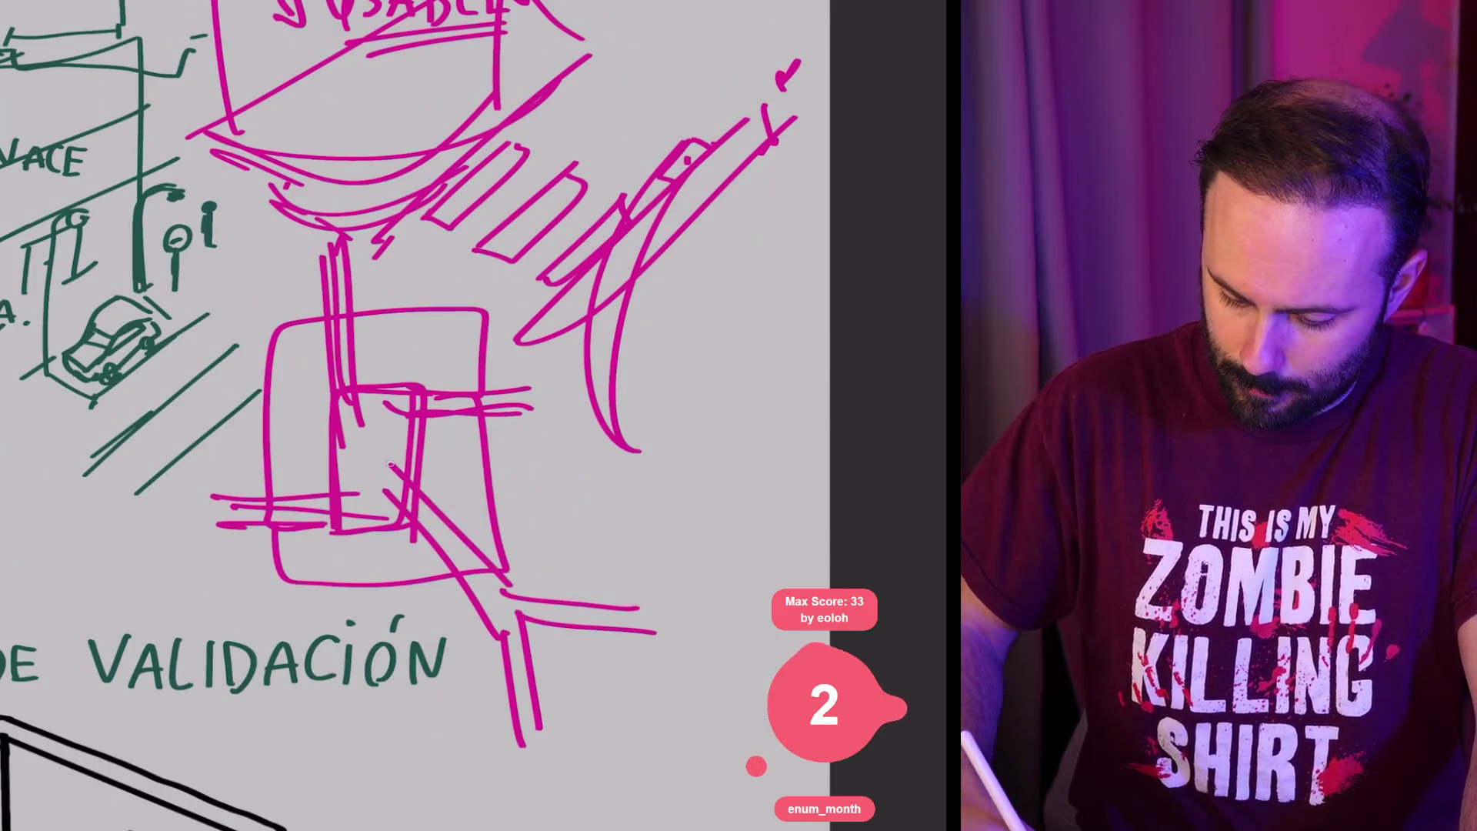
left_click_drag(177, 523, 267, 528)
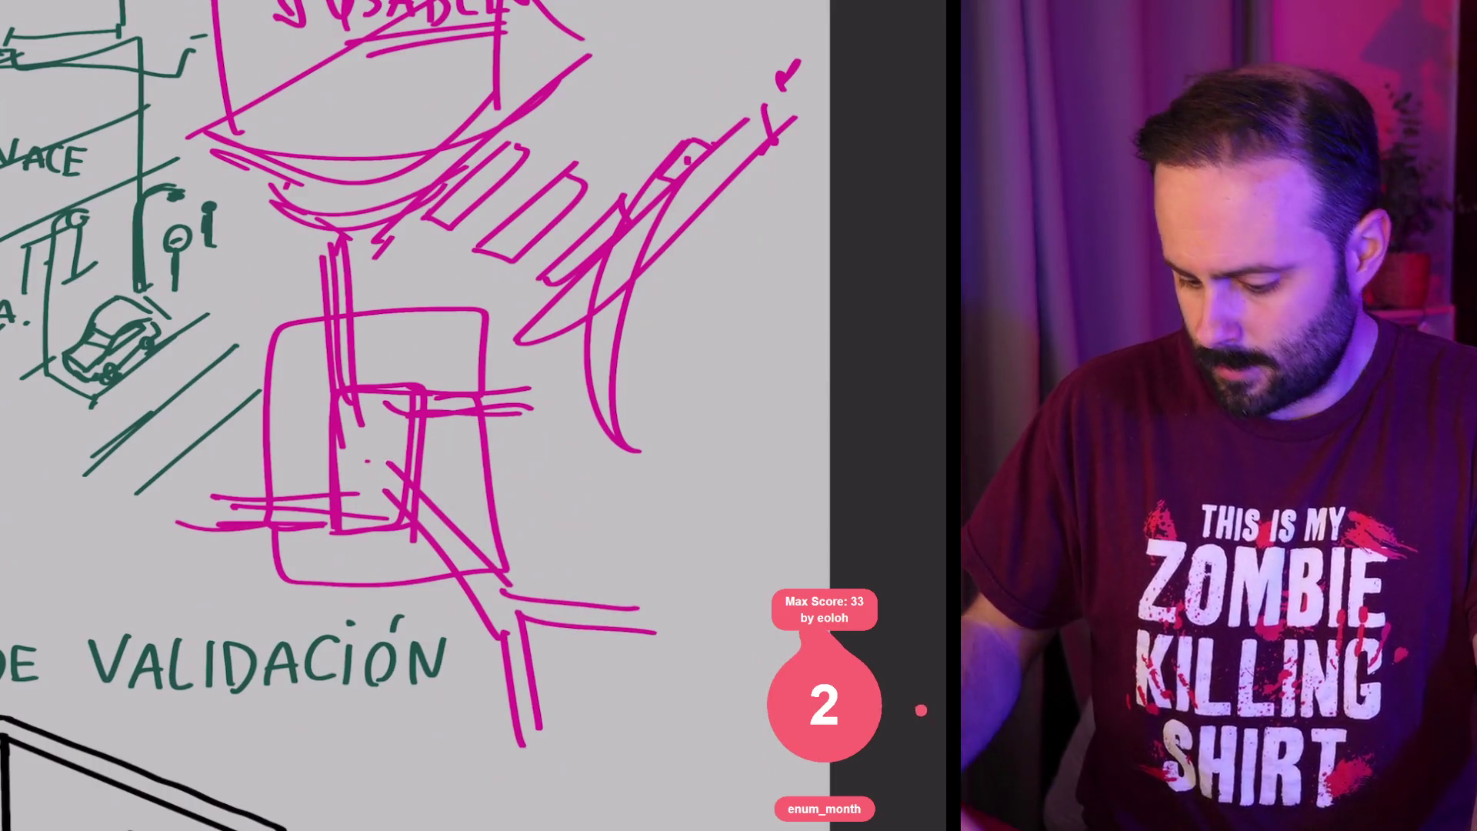